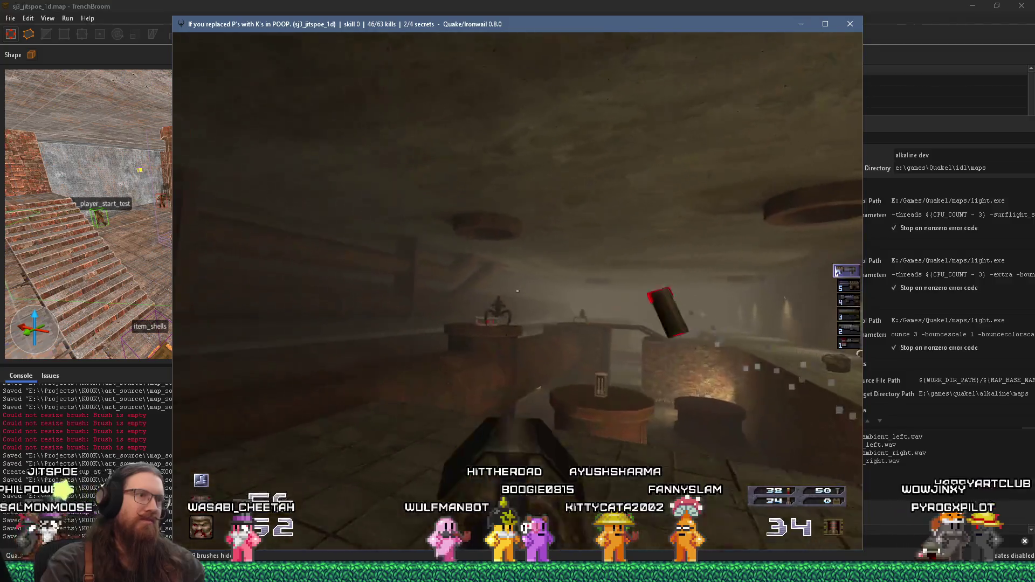
key("w")
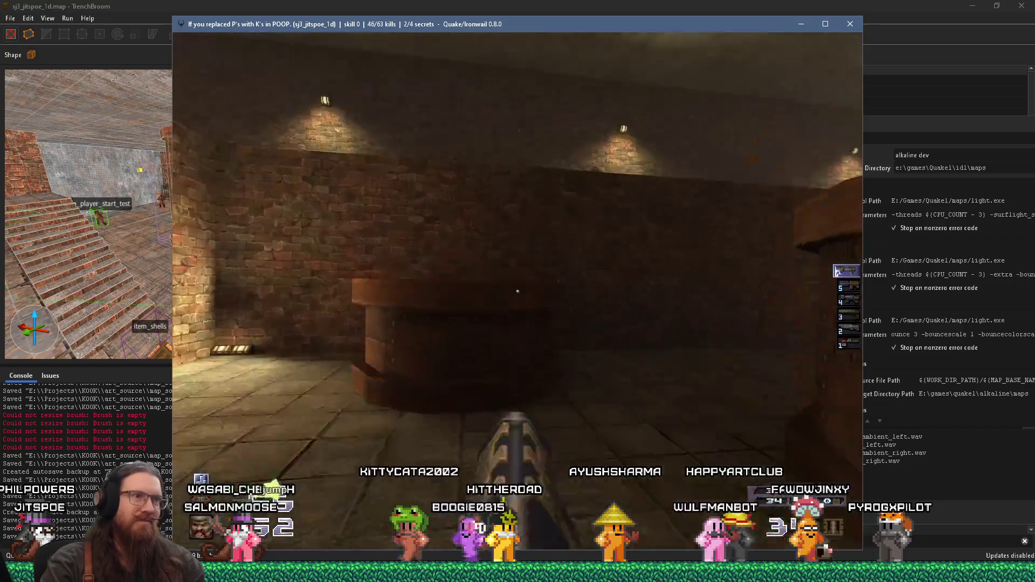
Advance from the spider ledge through the brick corridors, collecting health and nails and killing an enemy.
key("w")
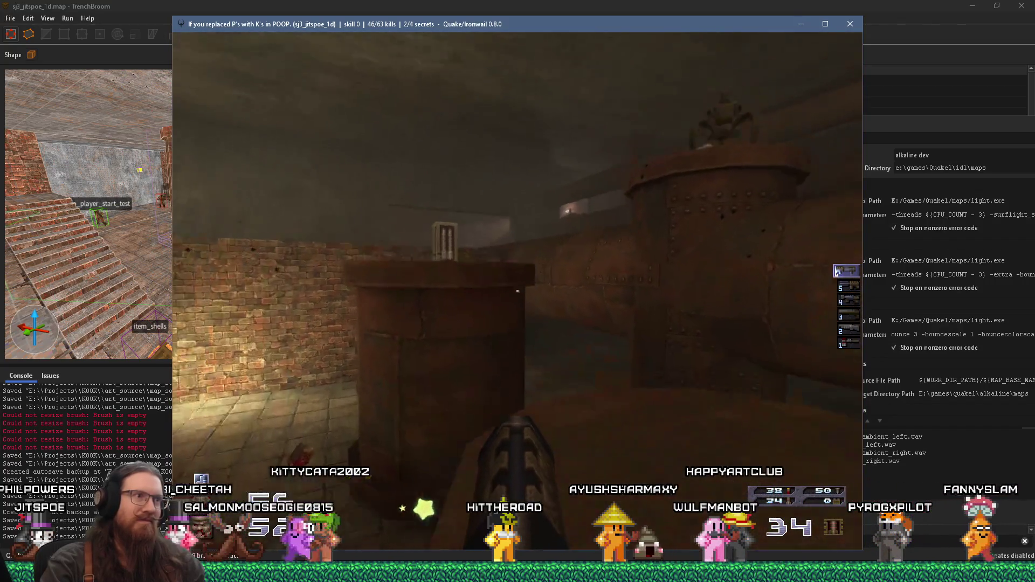
key("w")
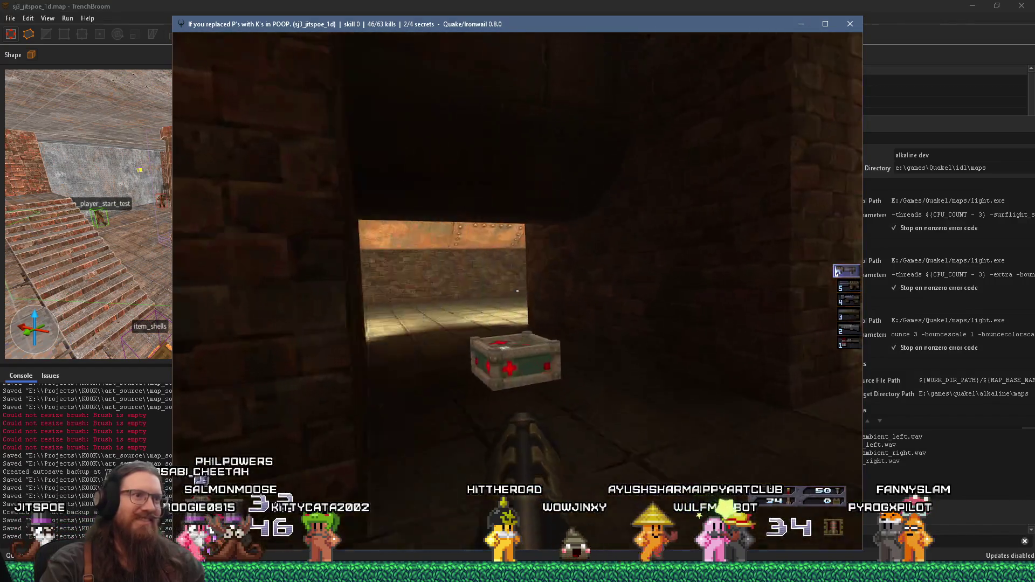
key("w")
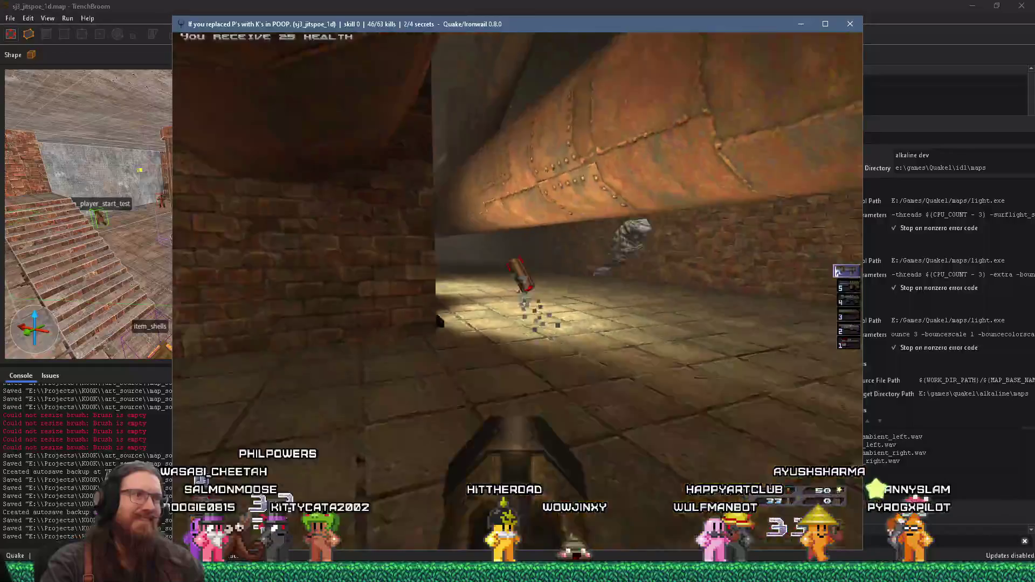
key("w")
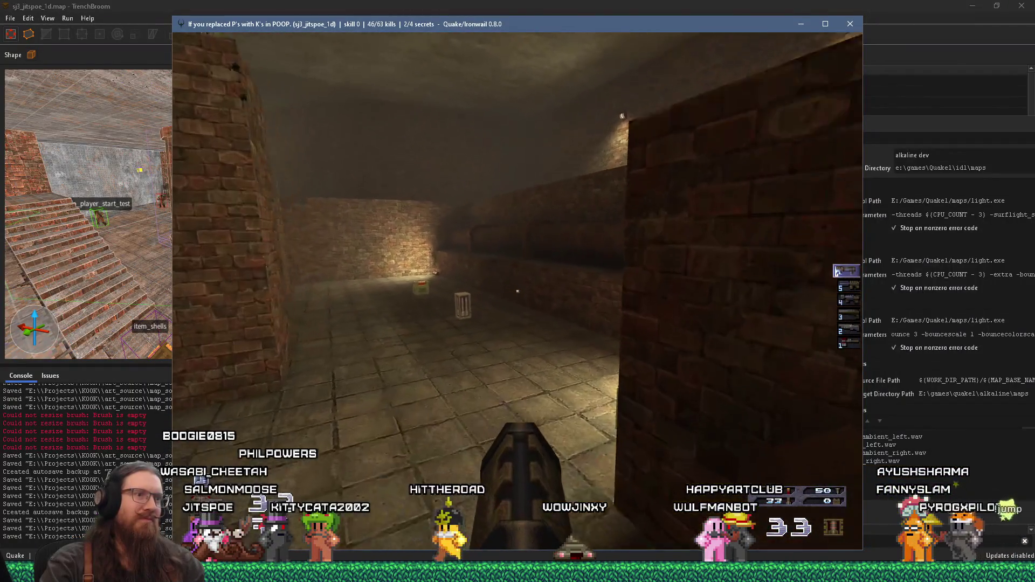
key("w")
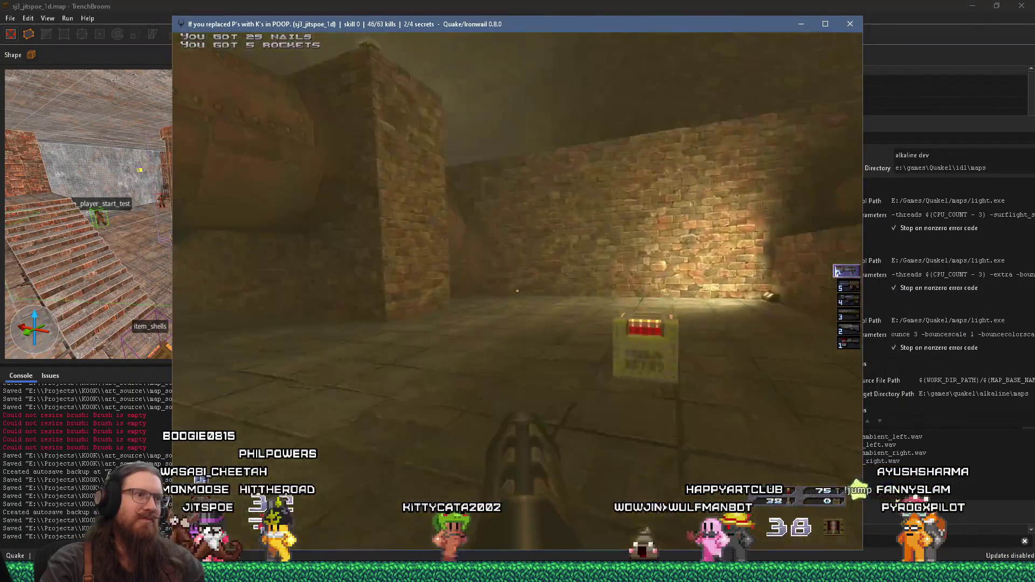
key("w")
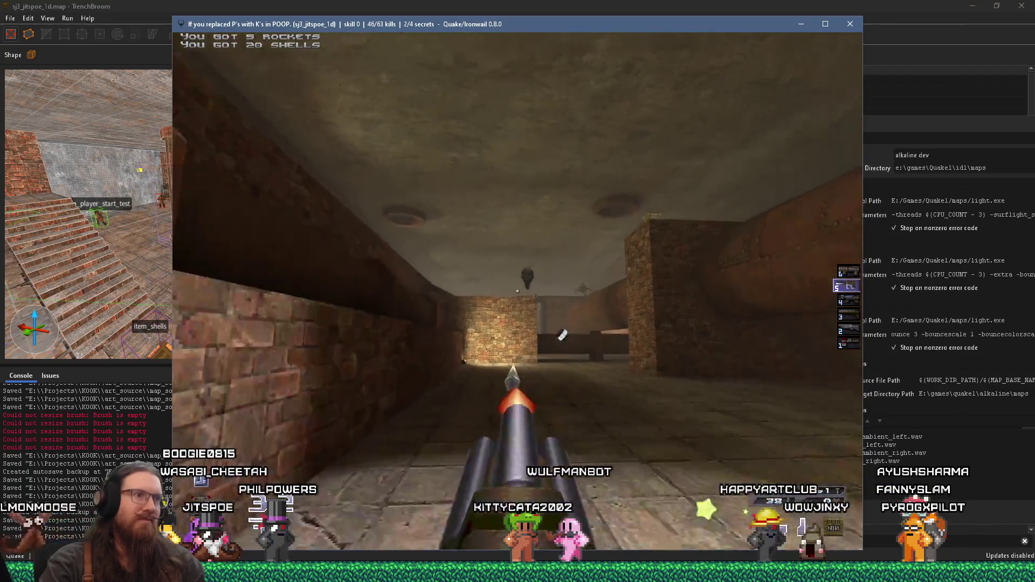
key("w")
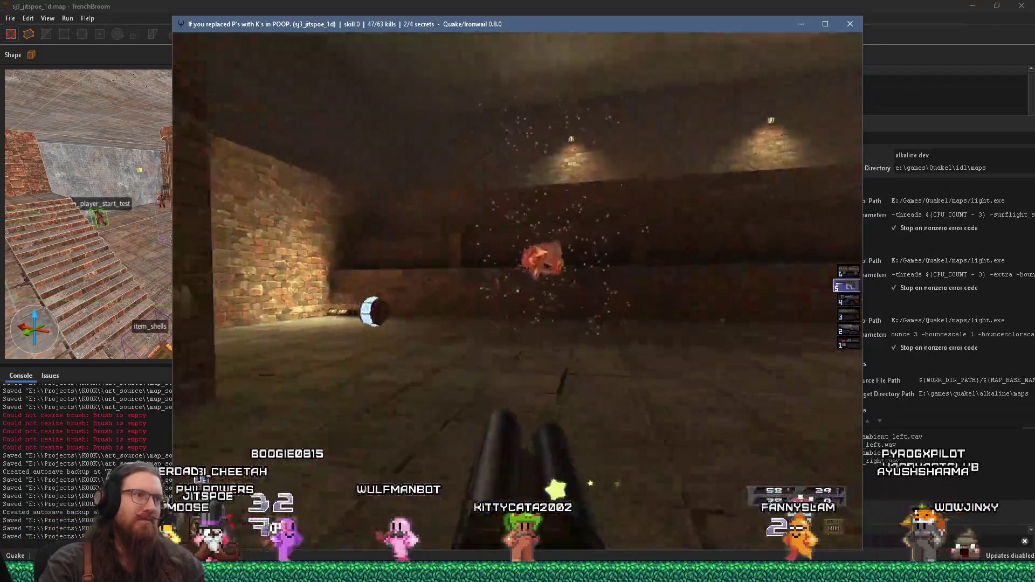
Collect the ammo boxes in the dark corridor, then head past the lit brick wall toward the pipe.
key("w")
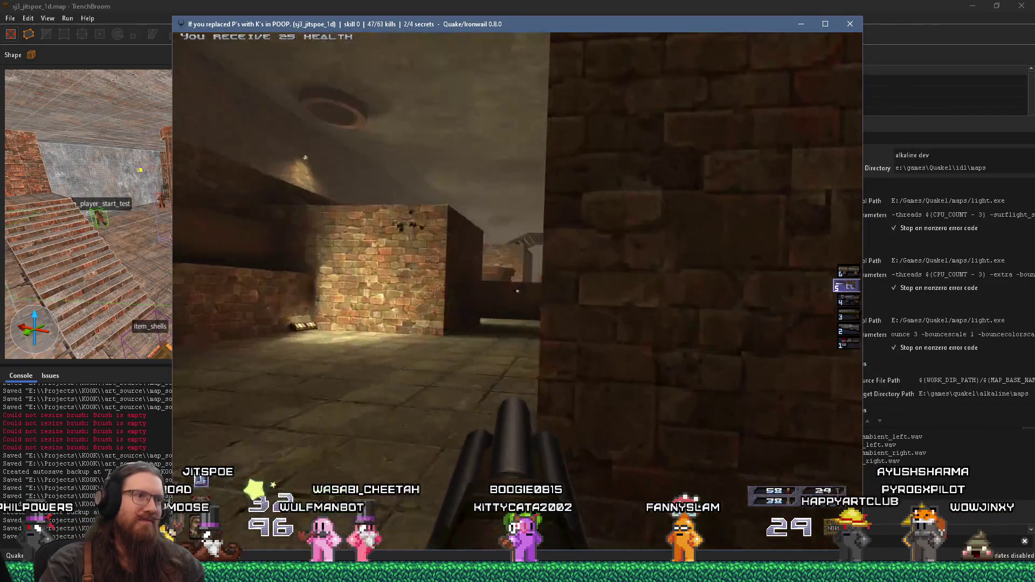
key("w")
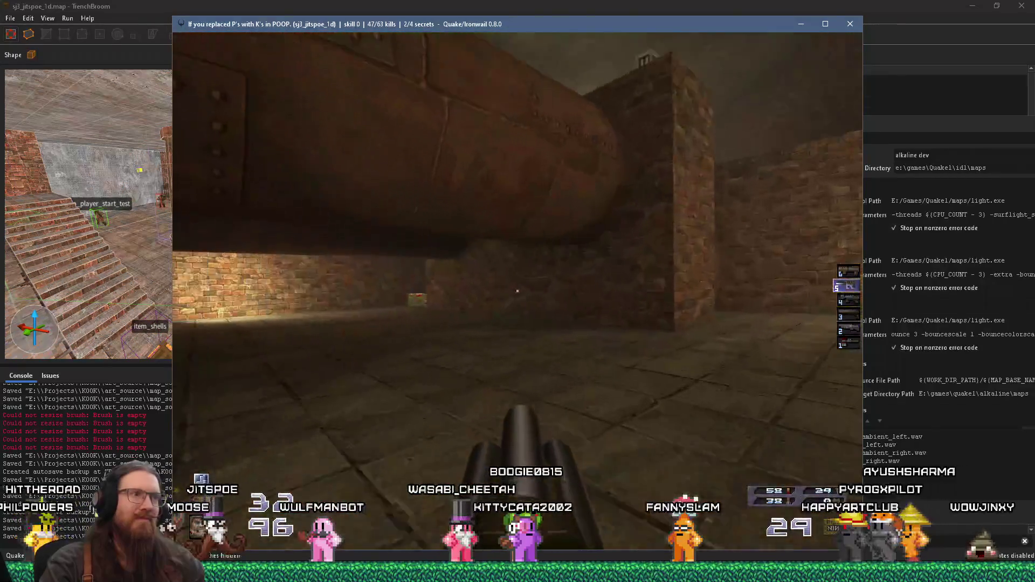
key("w")
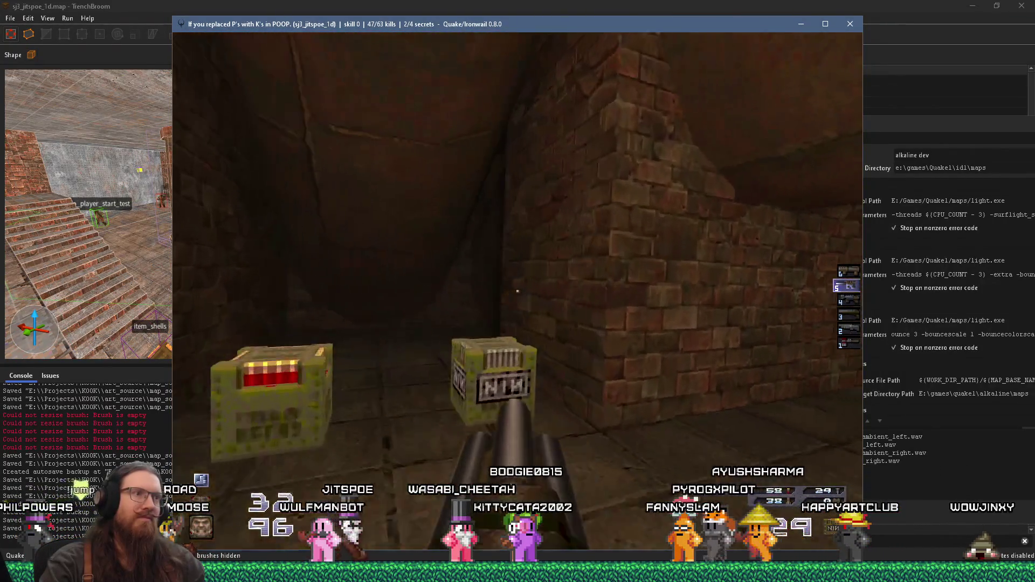
key("w")
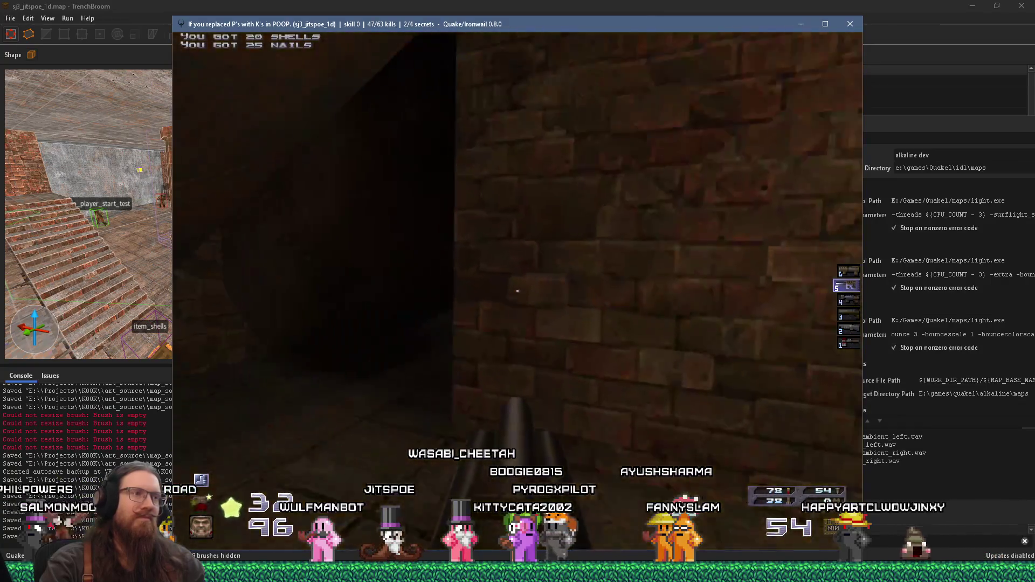
key("w")
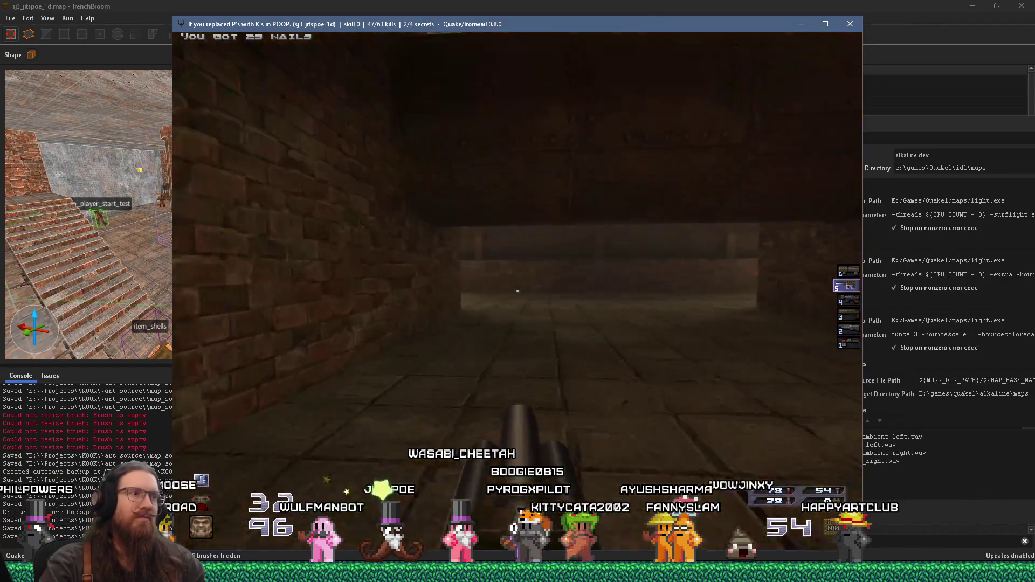
key("w")
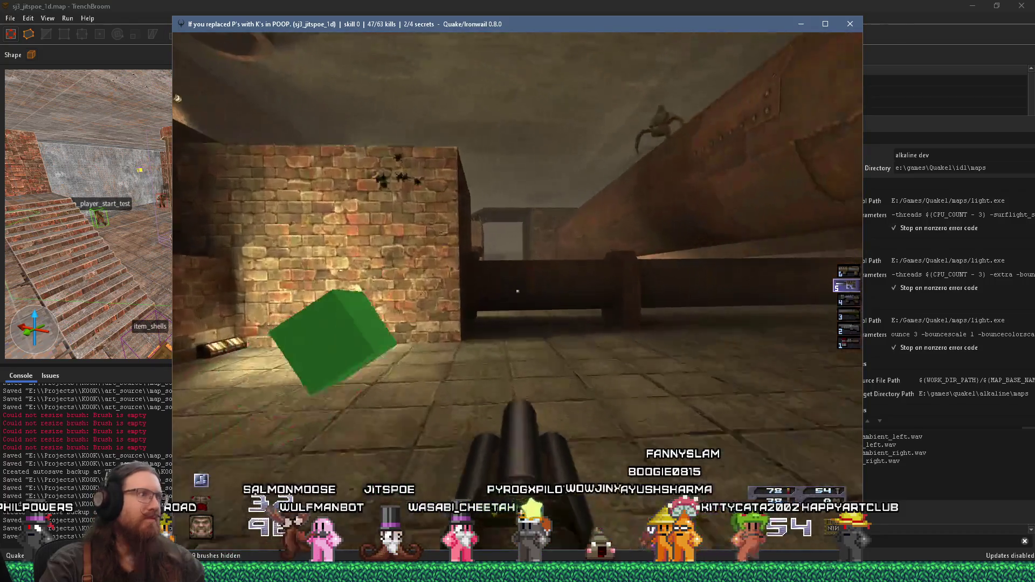
key("w")
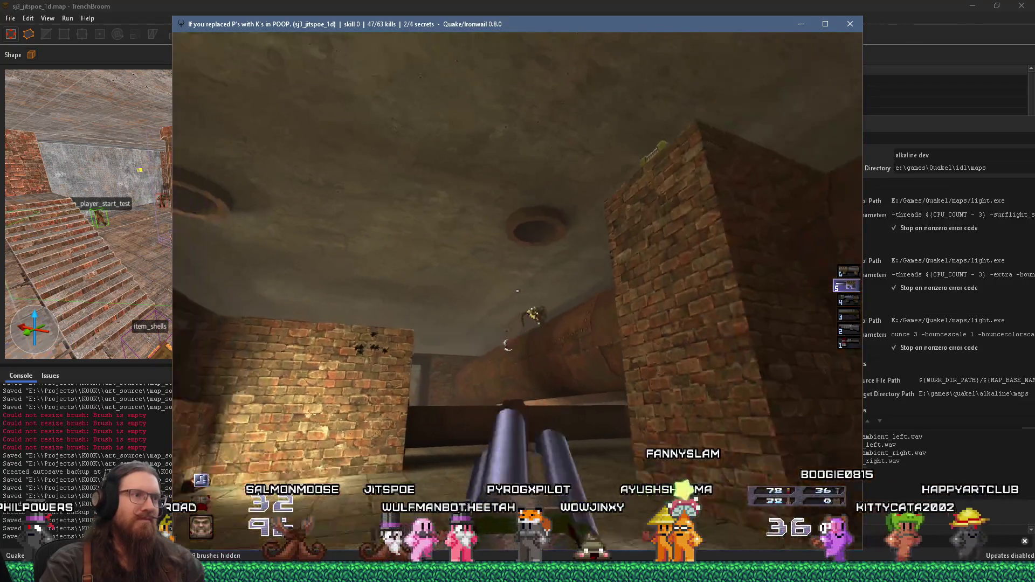
Shoot the enemy on the pipe, then kill the enemies among the pillars and by the brick wall.
key("w")
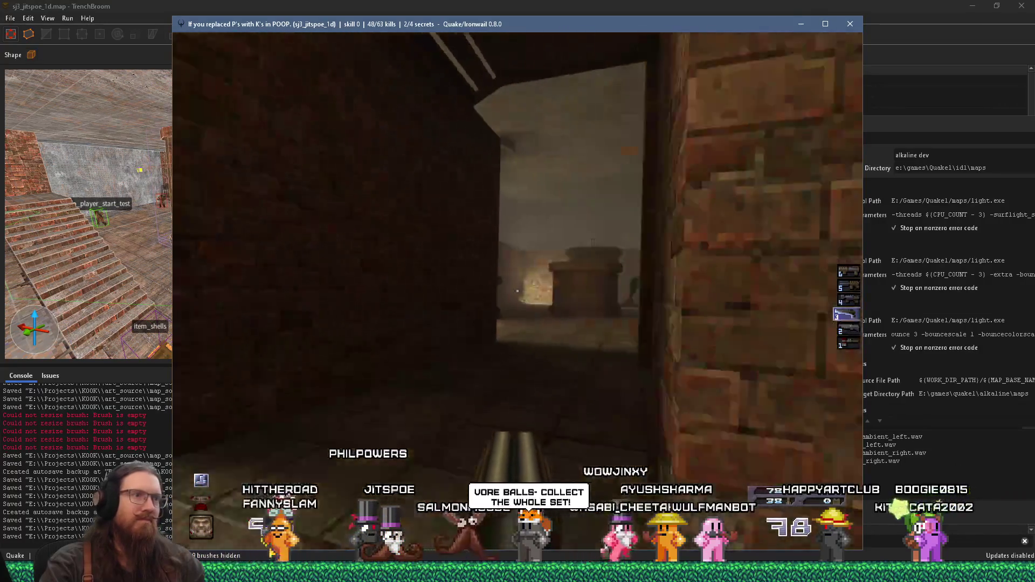
key("w")
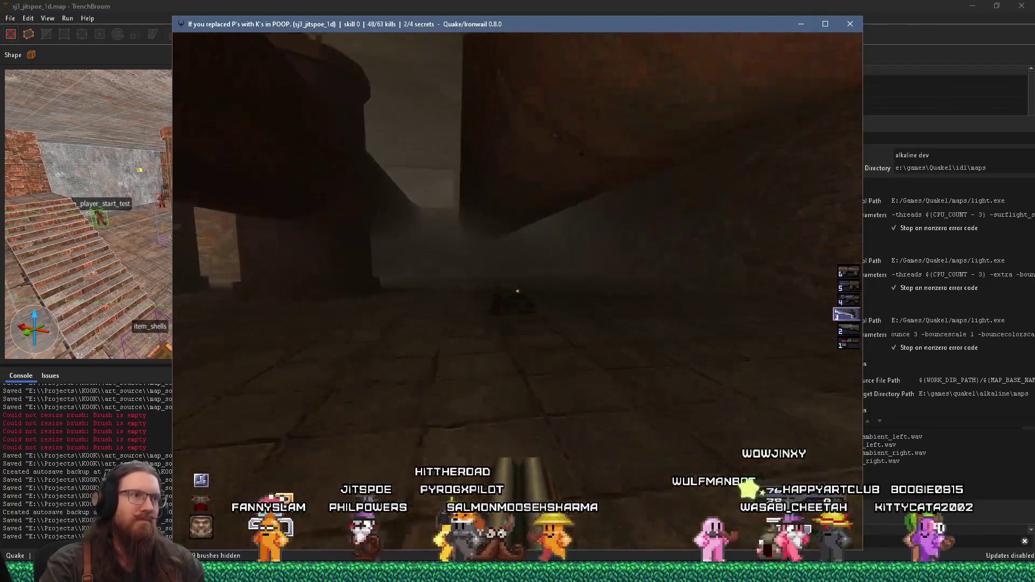
key("w")
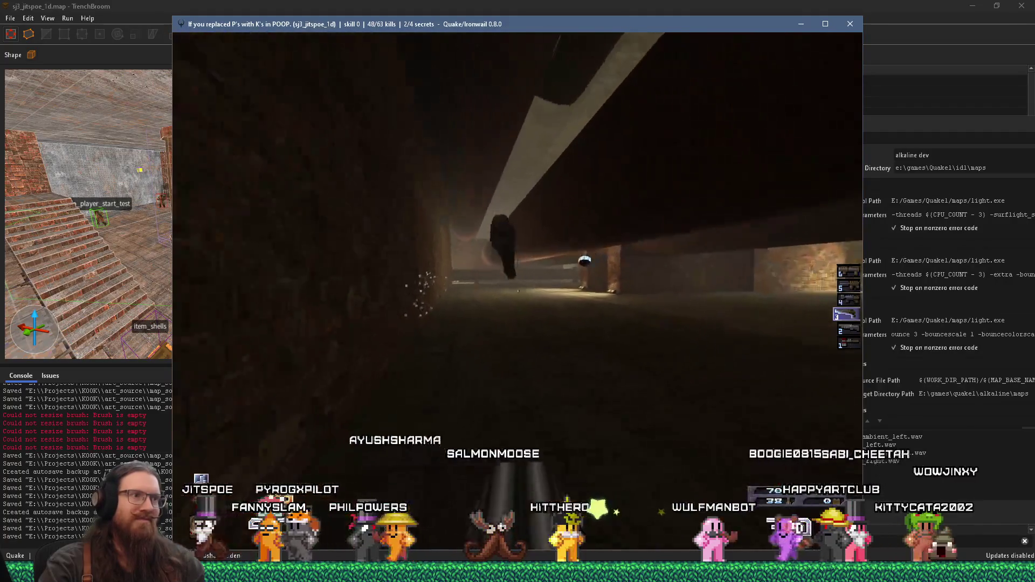
key("w")
key("w")
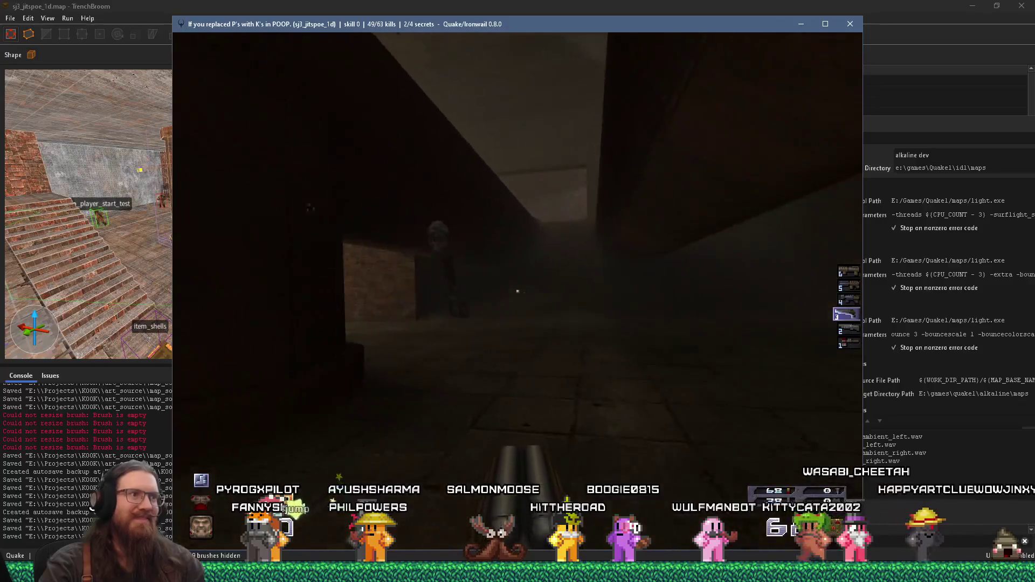
key("w")
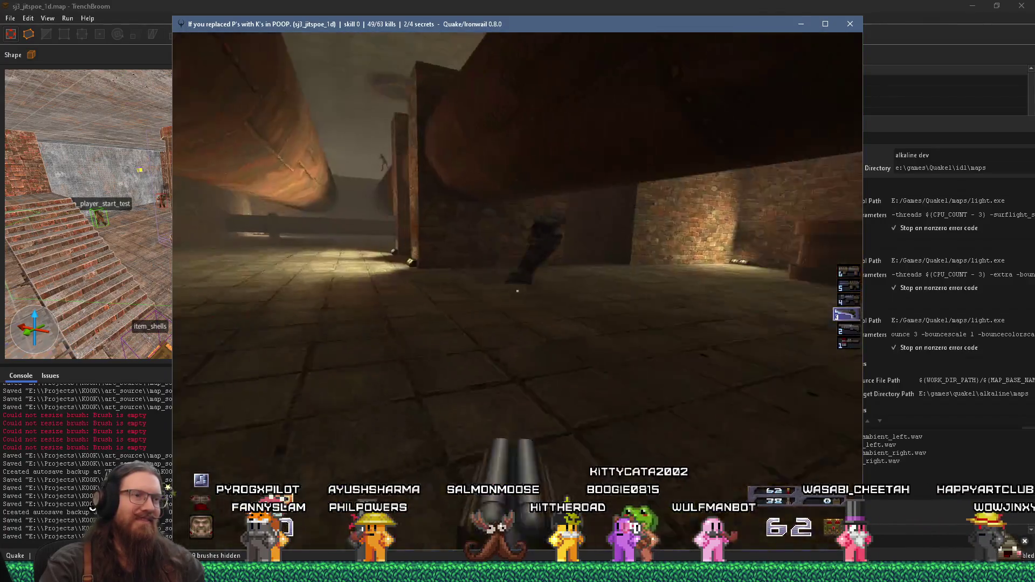
key("w")
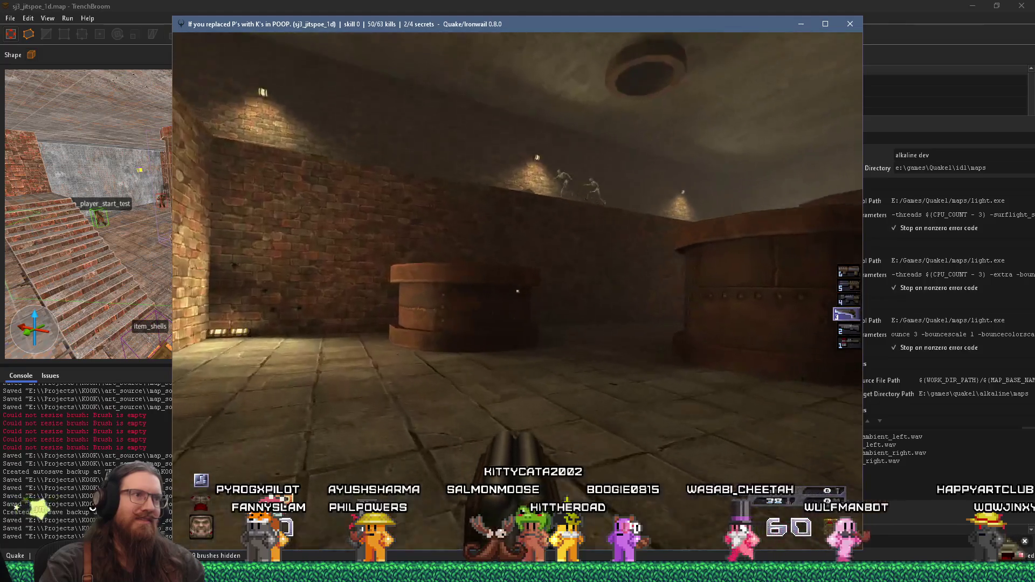
key("w")
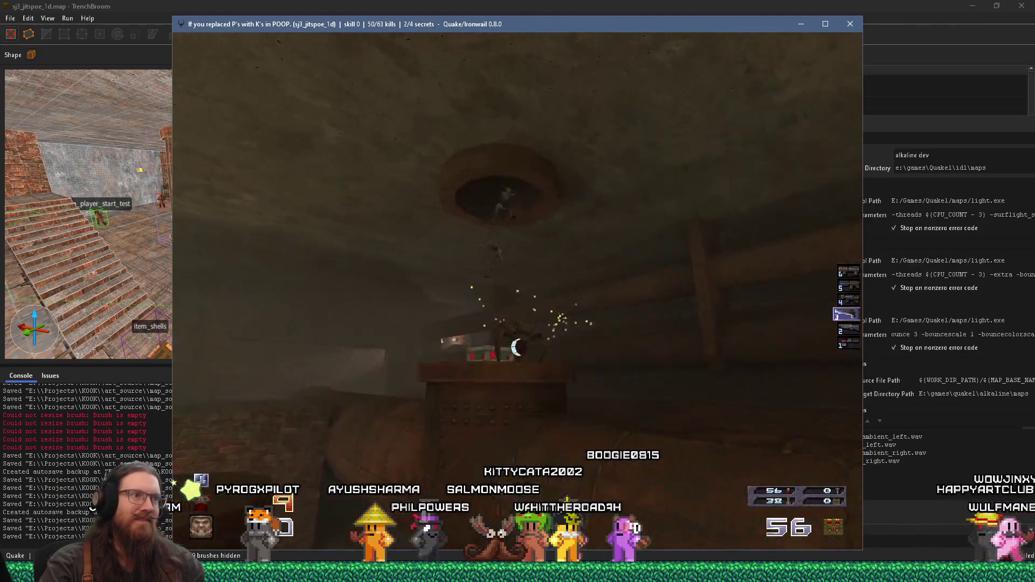
Kill the ledge enemy from the lamp-lit brick room and move up to the brick wall, reaching 51/63 kills.
key("ctrl")
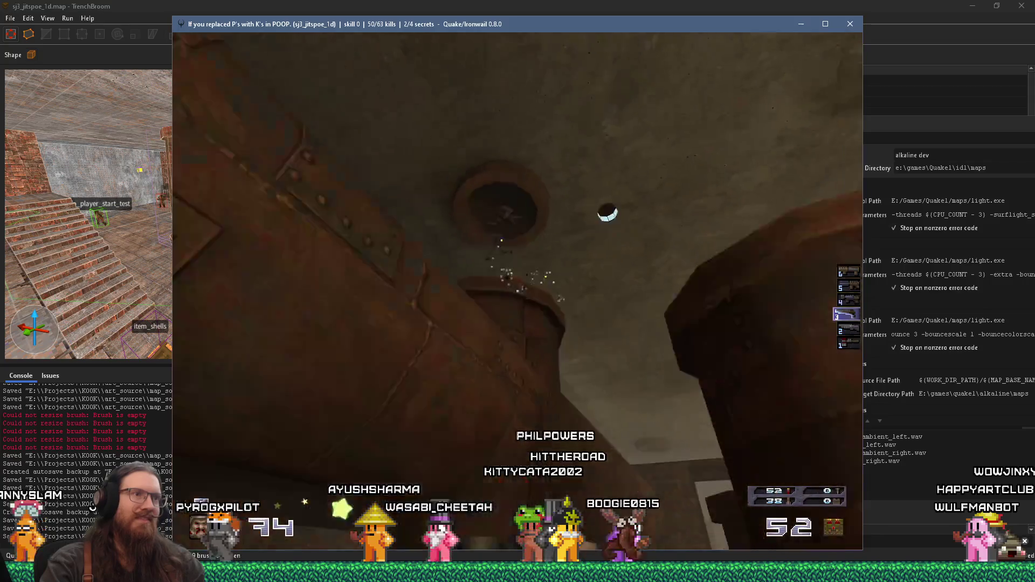
key("w")
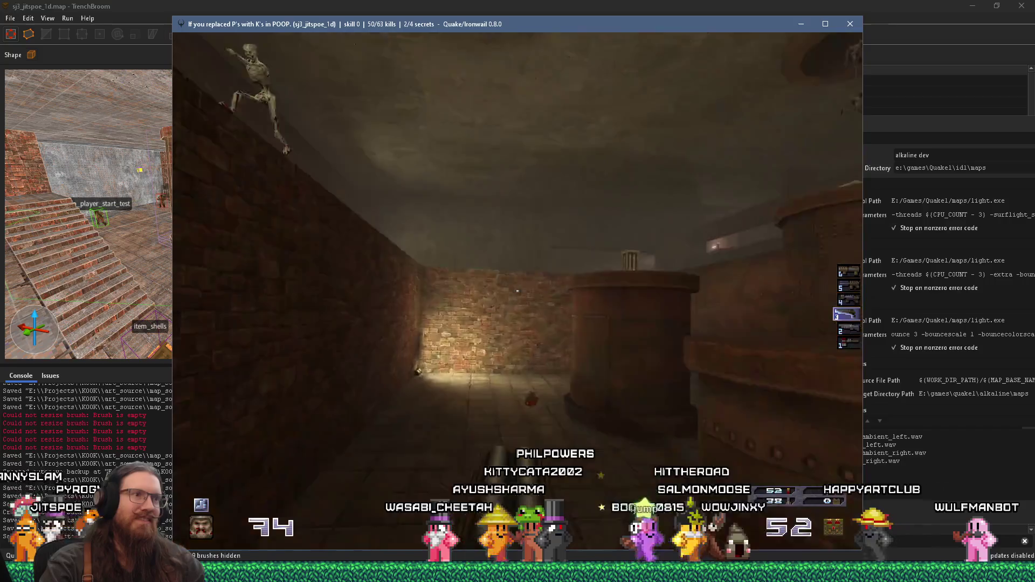
key("ctrl")
key("w")
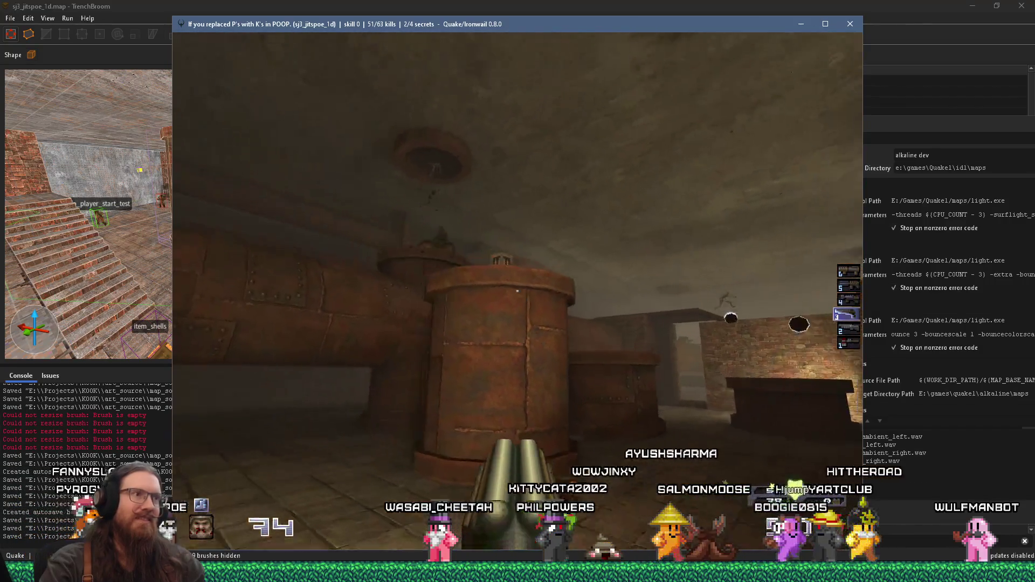
key("w")
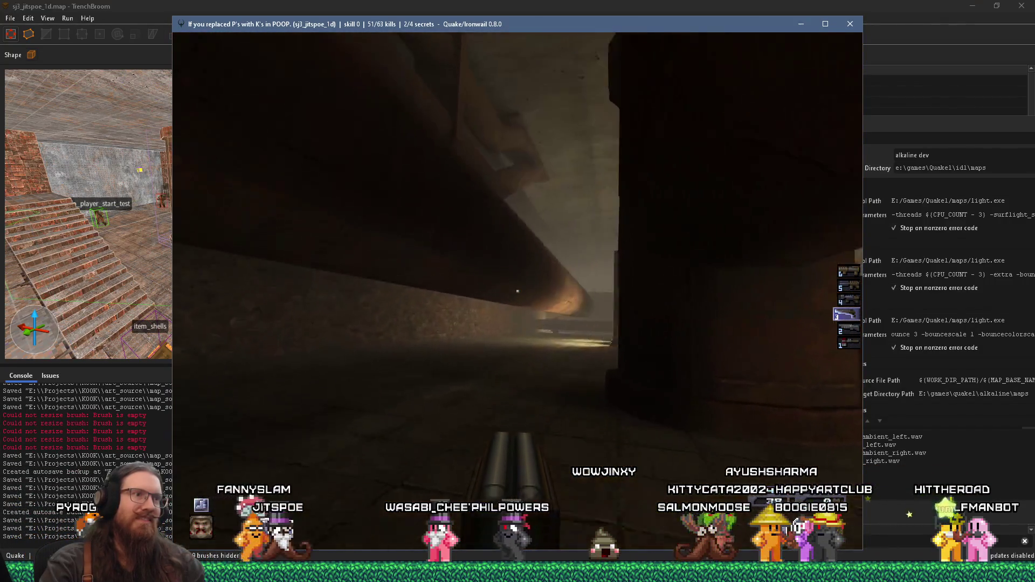
key("w")
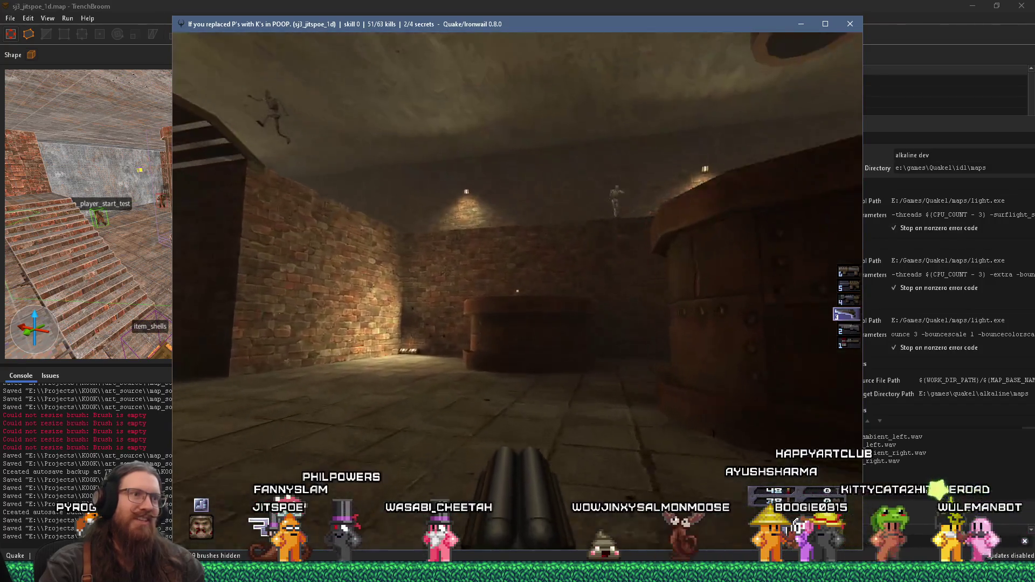
key("w")
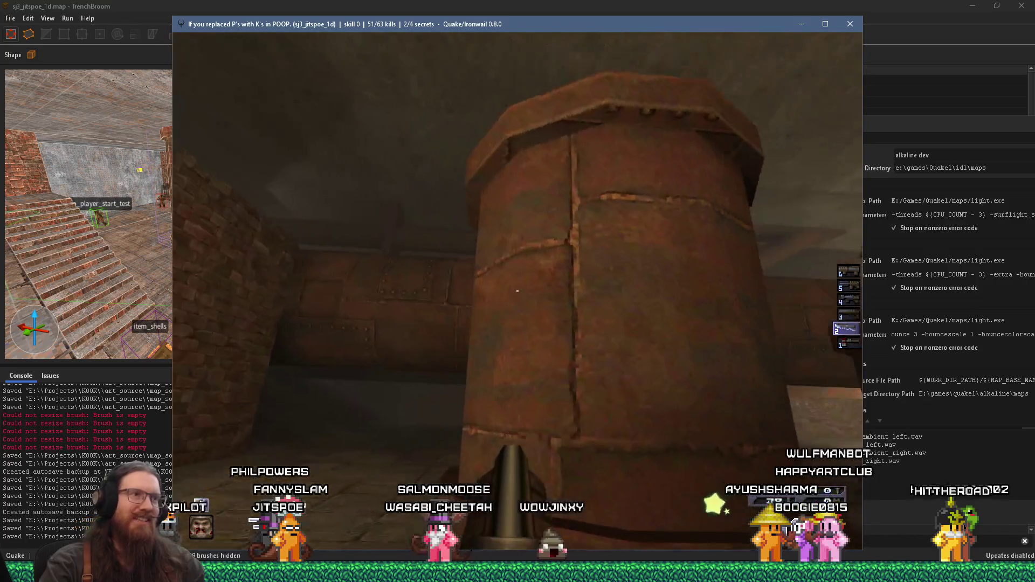
Shoot the zombies dropping from the ceiling hole, the ledge enemy and an enemy down the corridor.
left_click(517, 291)
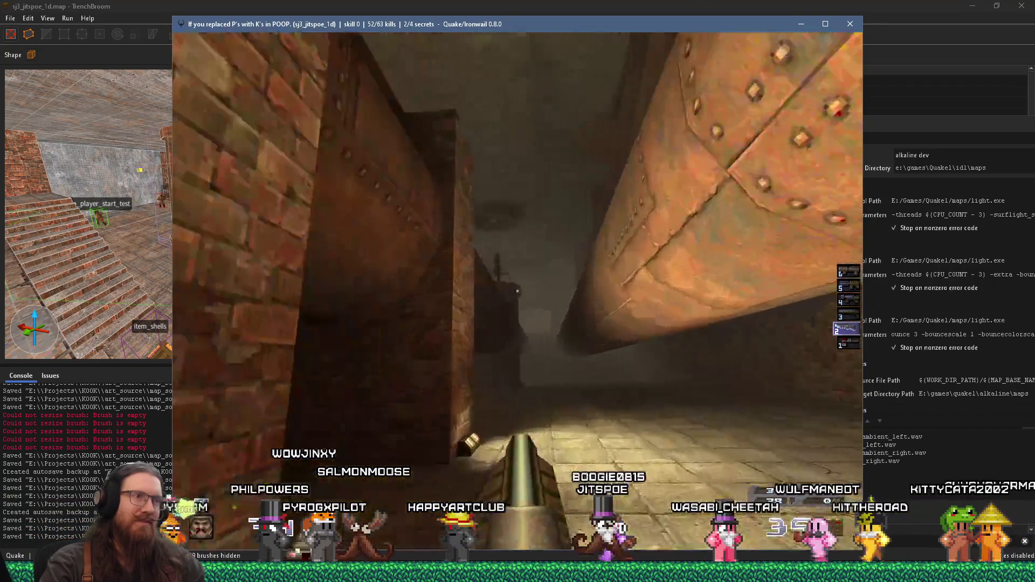
left_click(517, 291)
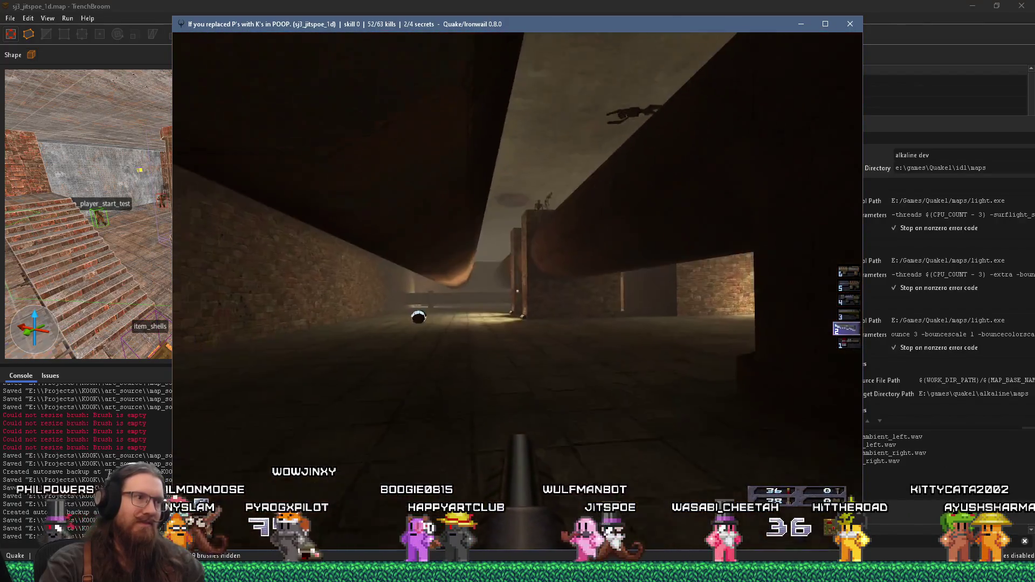
left_click(517, 291)
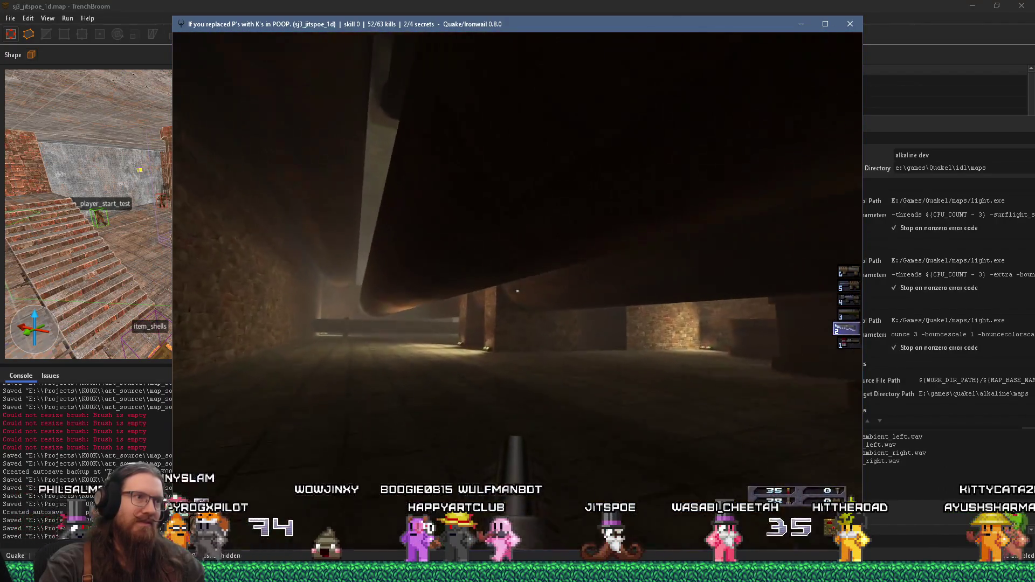
left_click(517, 291)
left_click(517, 291)
left_click(517, 291)
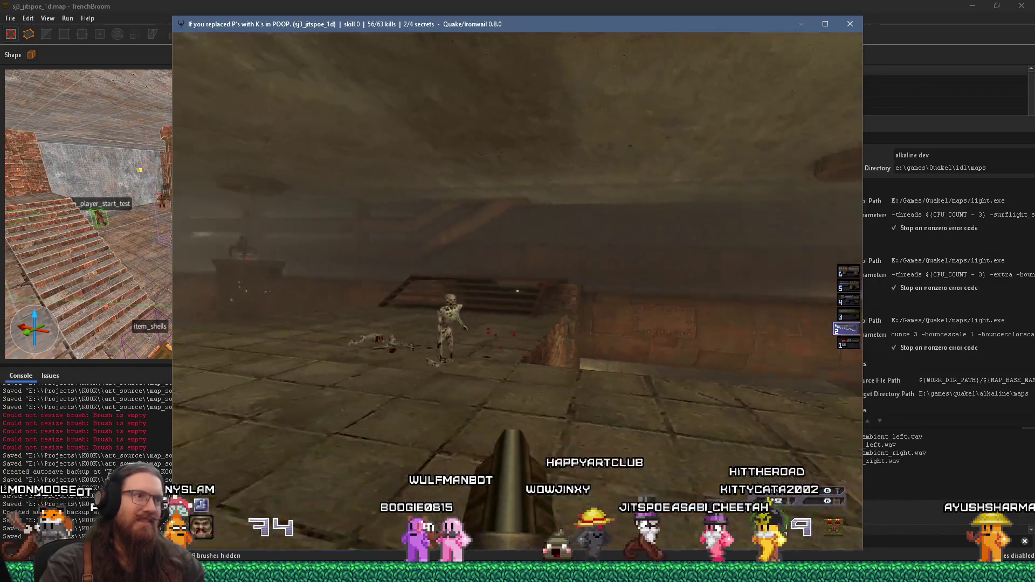
left_click(518, 291)
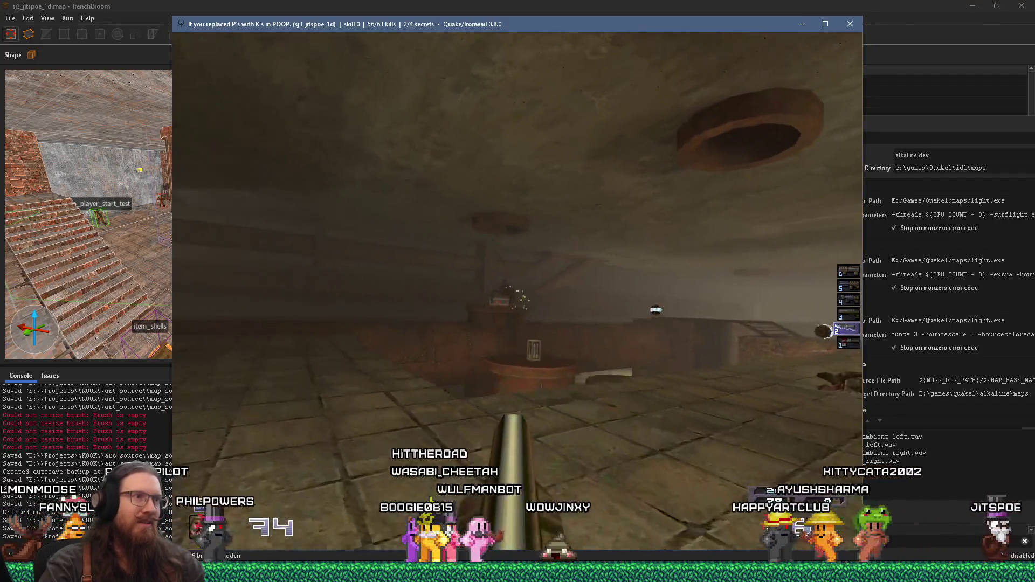
Walk past the barrel through the riveted corridor into the secret area and the lamp-lit room.
key("w")
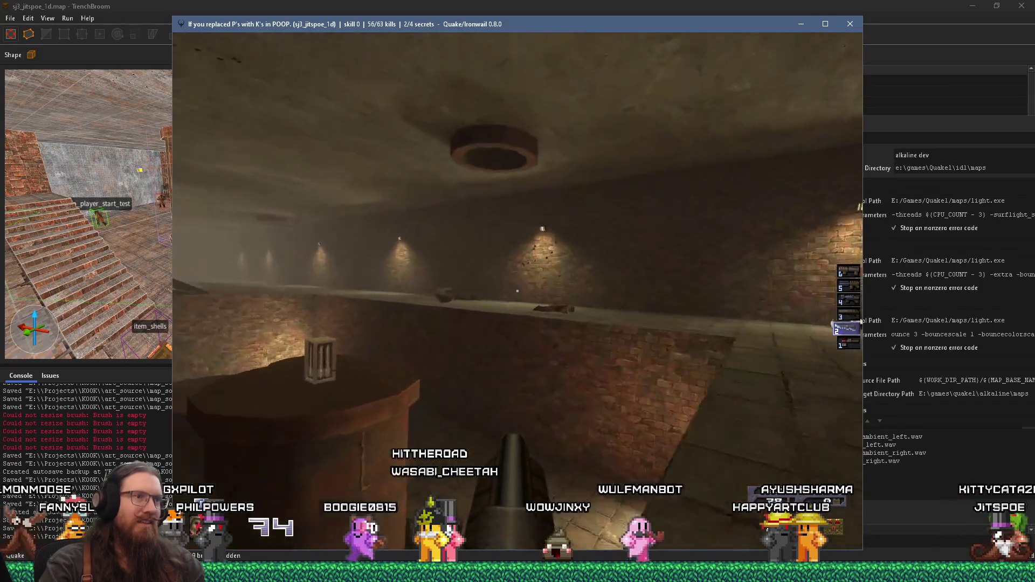
key("w")
key("w")
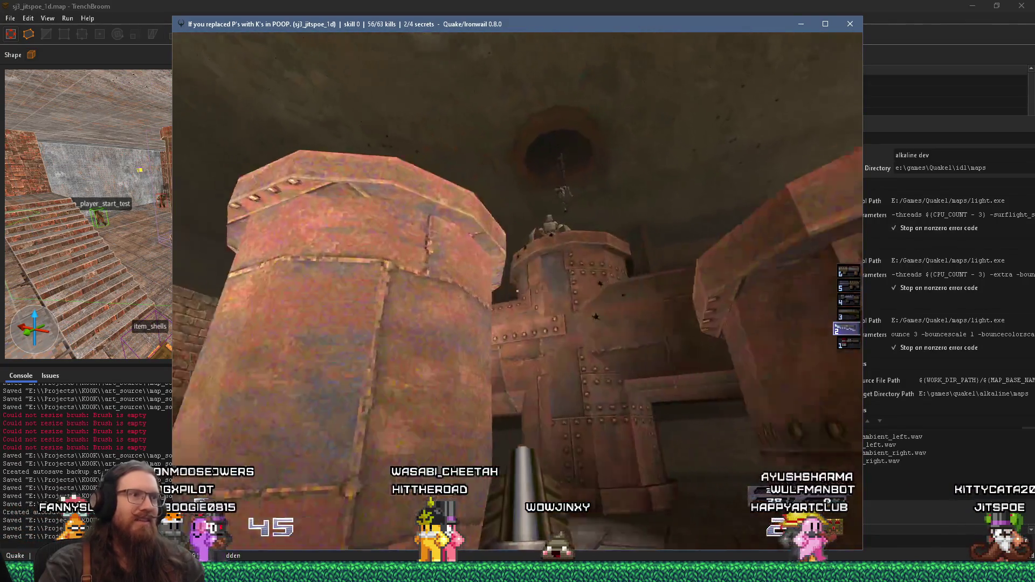
key("w")
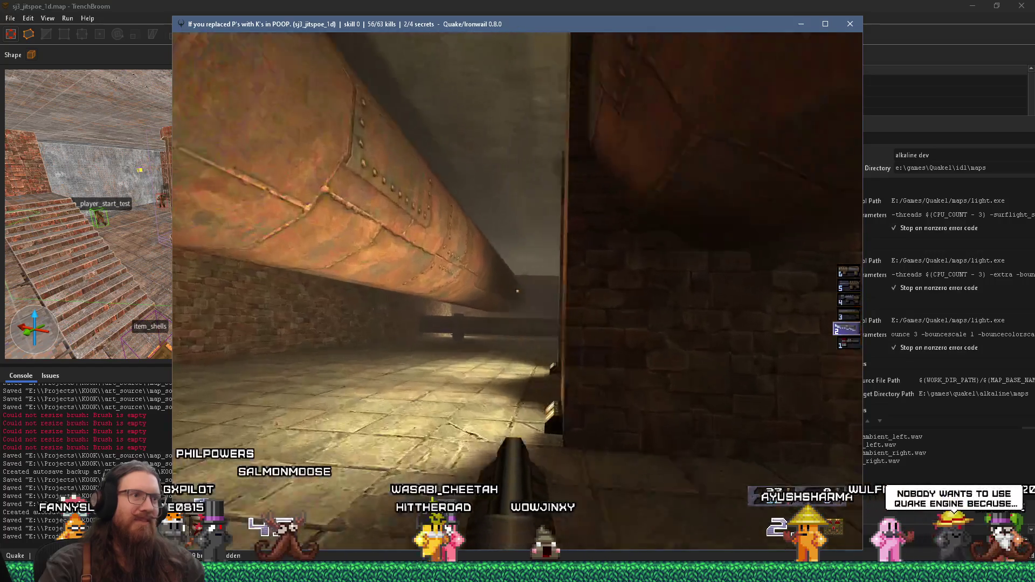
key("w")
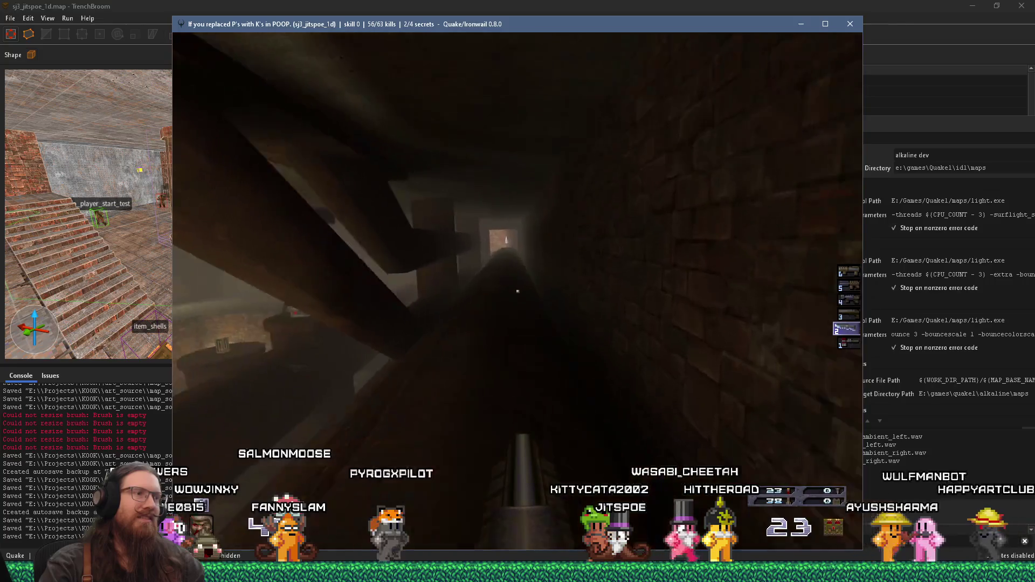
key("w")
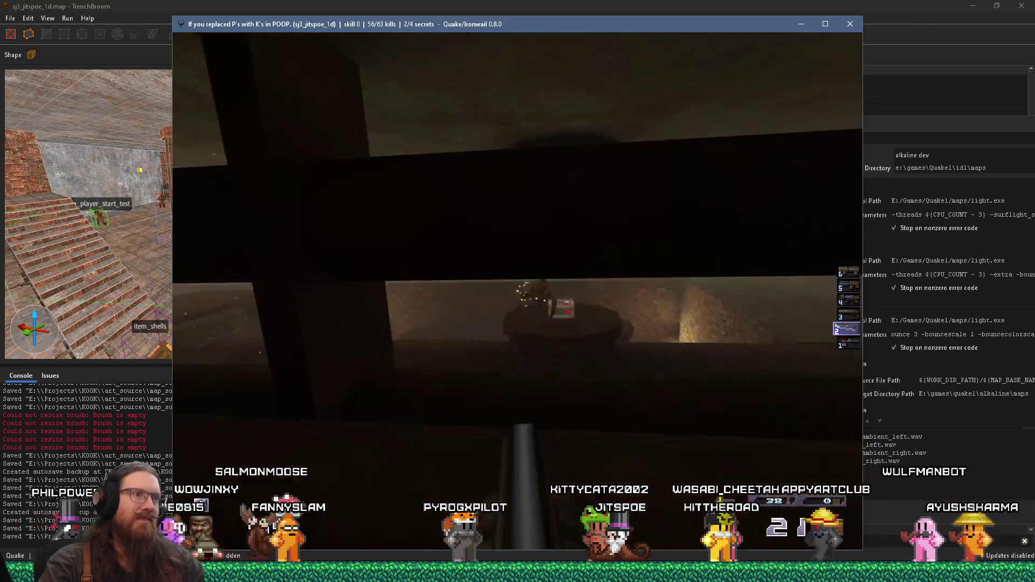
key("w")
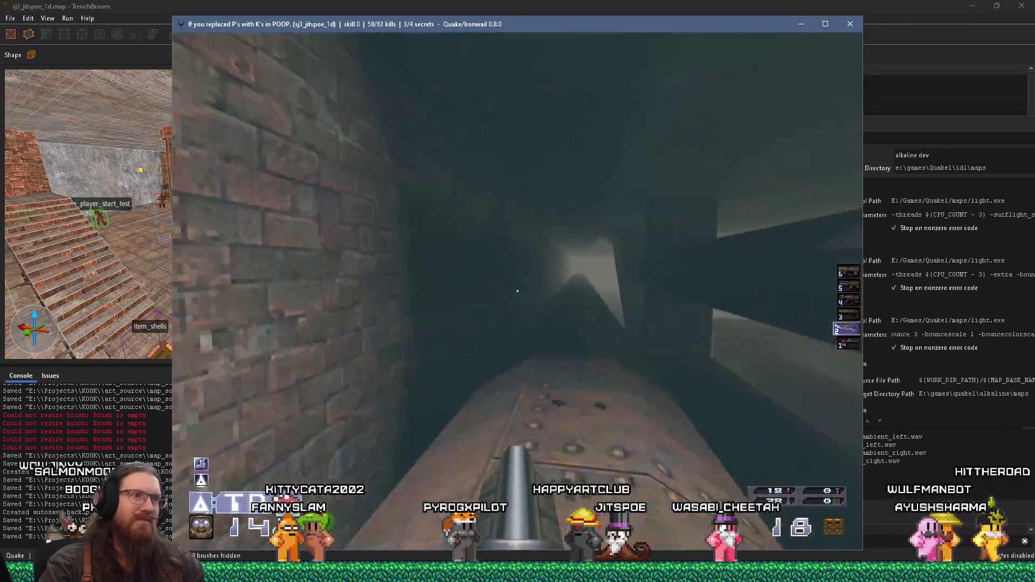
key("w")
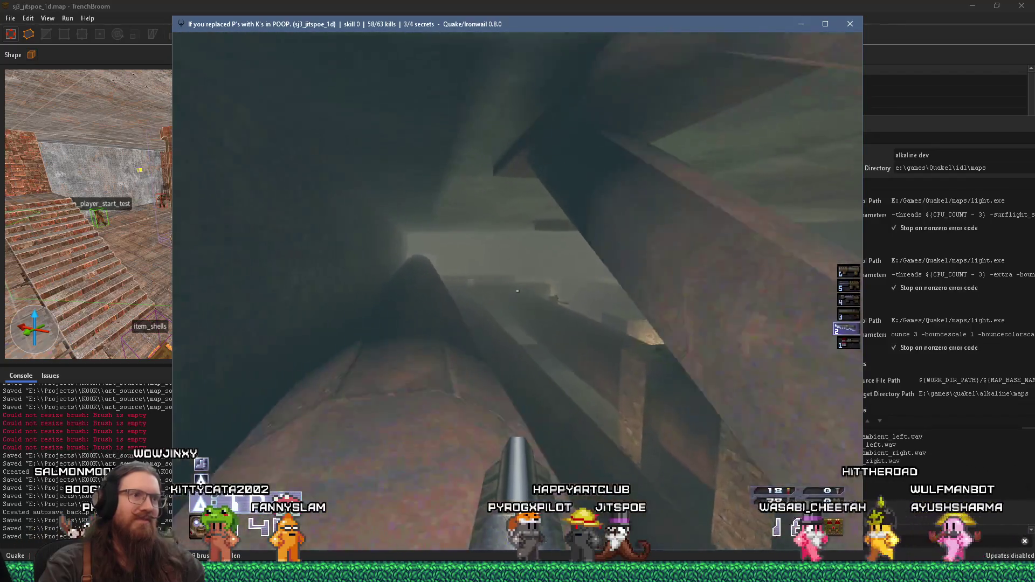
key("w")
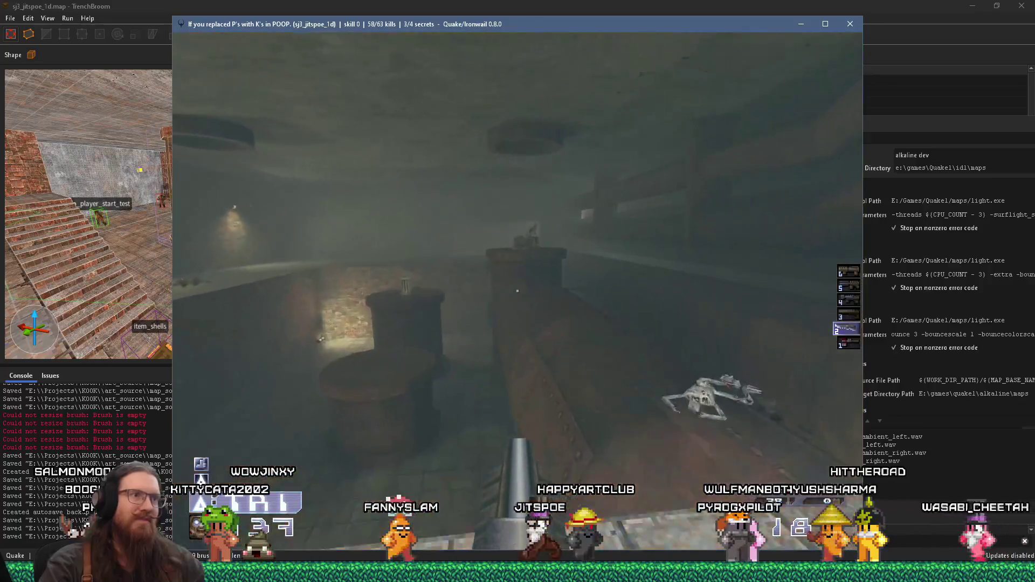
Kill the enemy in the next room, then pick up the rockets and armor in the brick room.
left_click(518, 291)
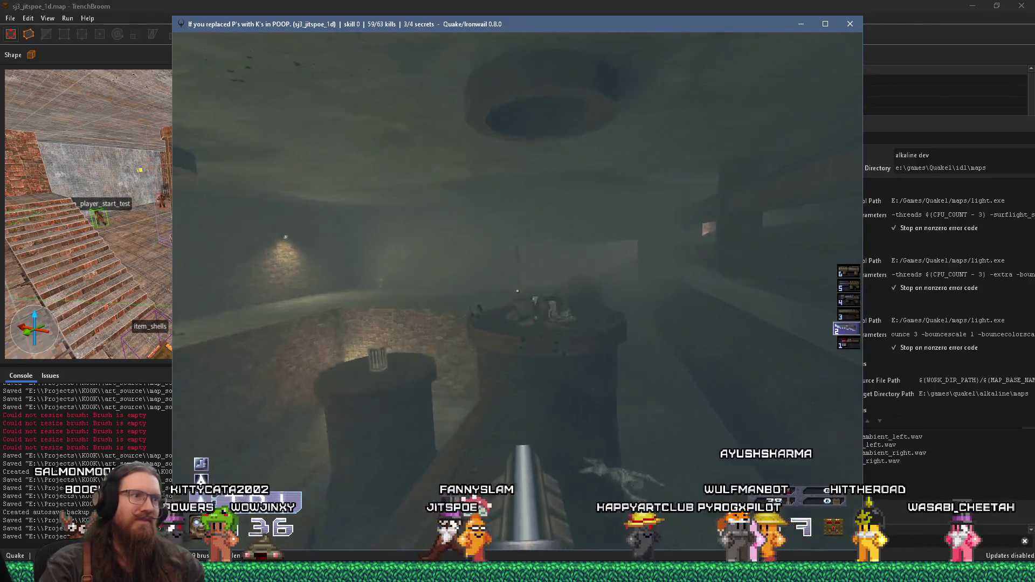
key("w")
key("w")
key("w")
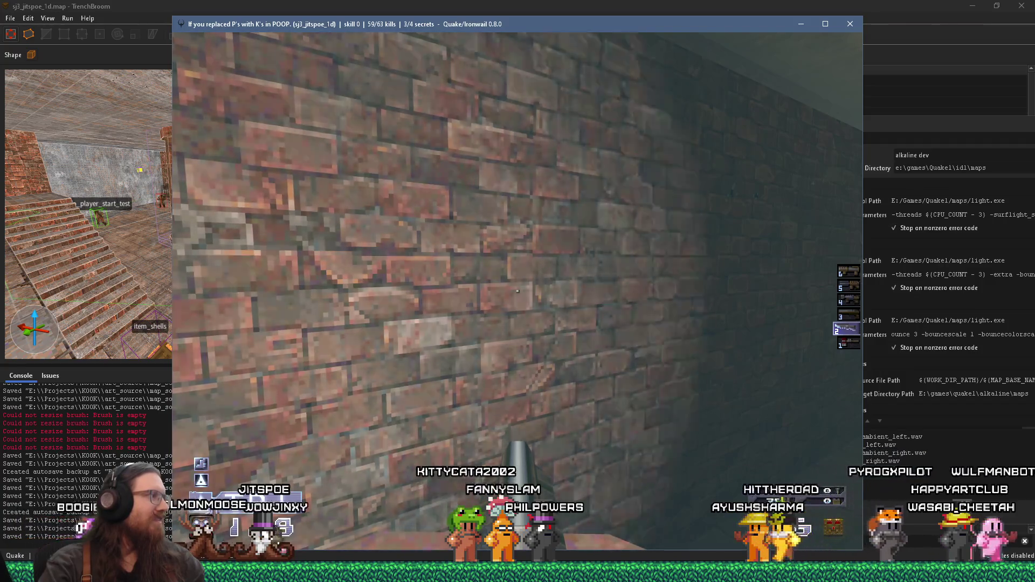
key("Right")
key("w")
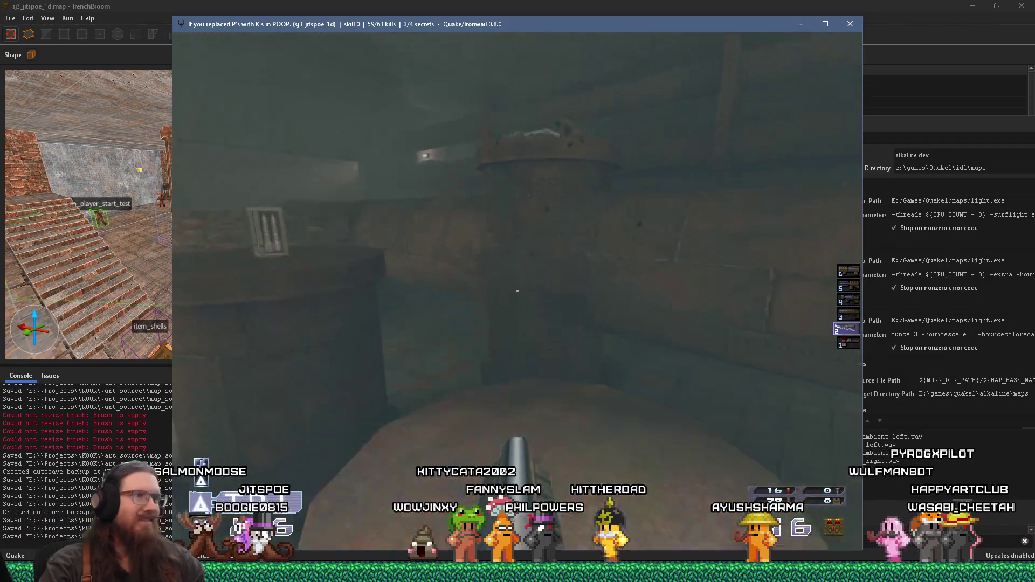
key("w")
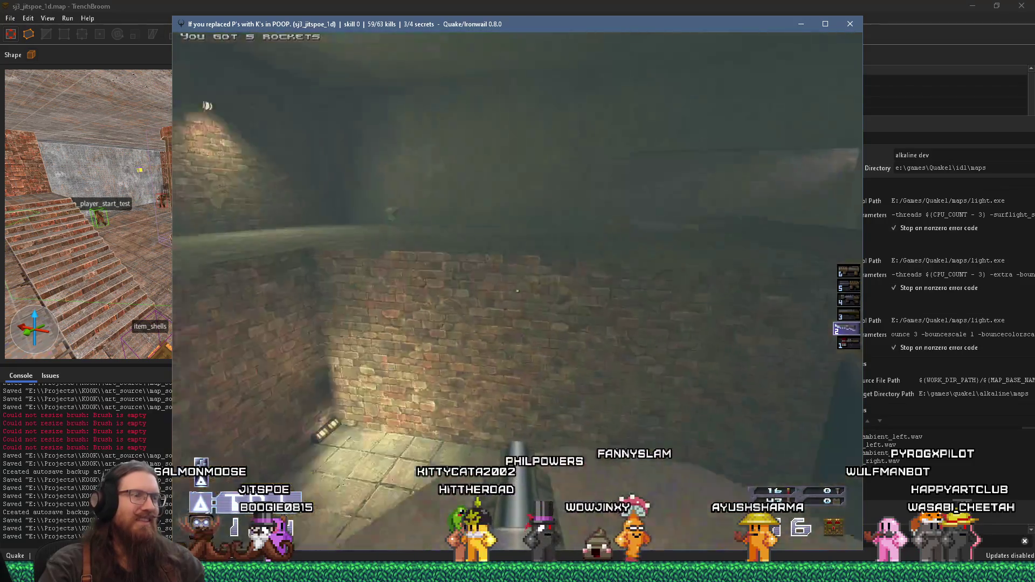
key("w")
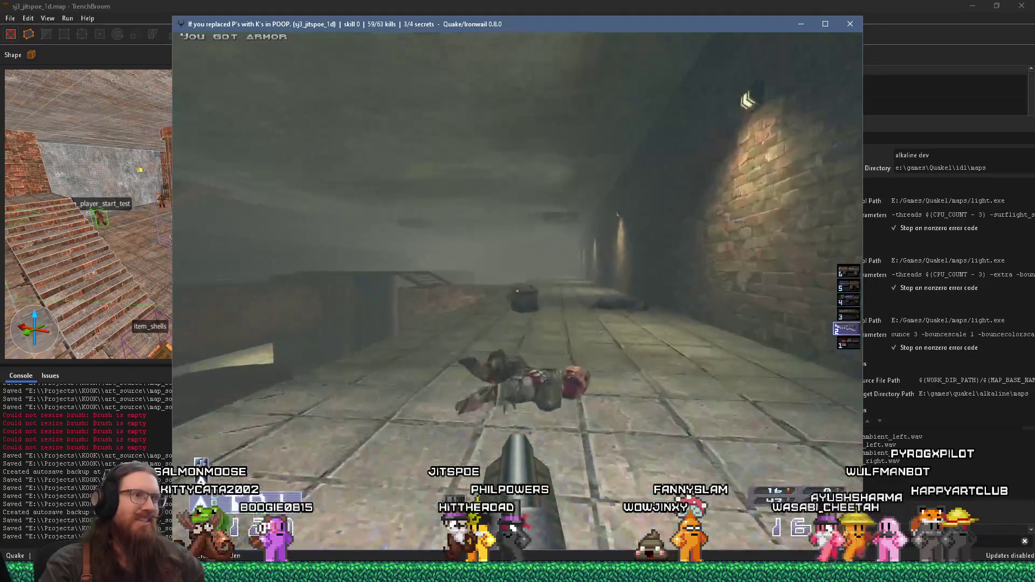
Follow the stone corridor into the lit brick doorway and pick up the gold keycard.
key("w")
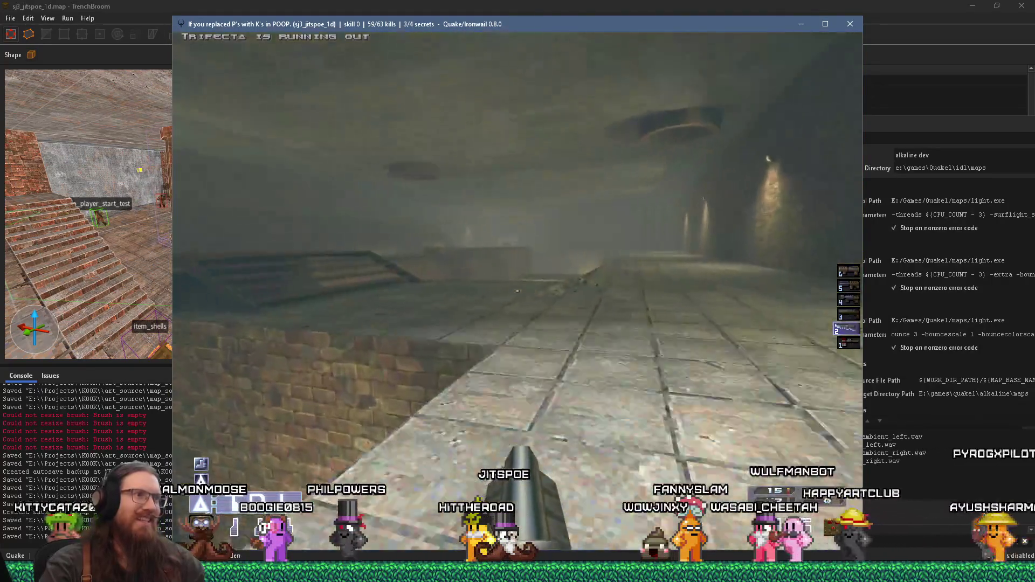
key("w")
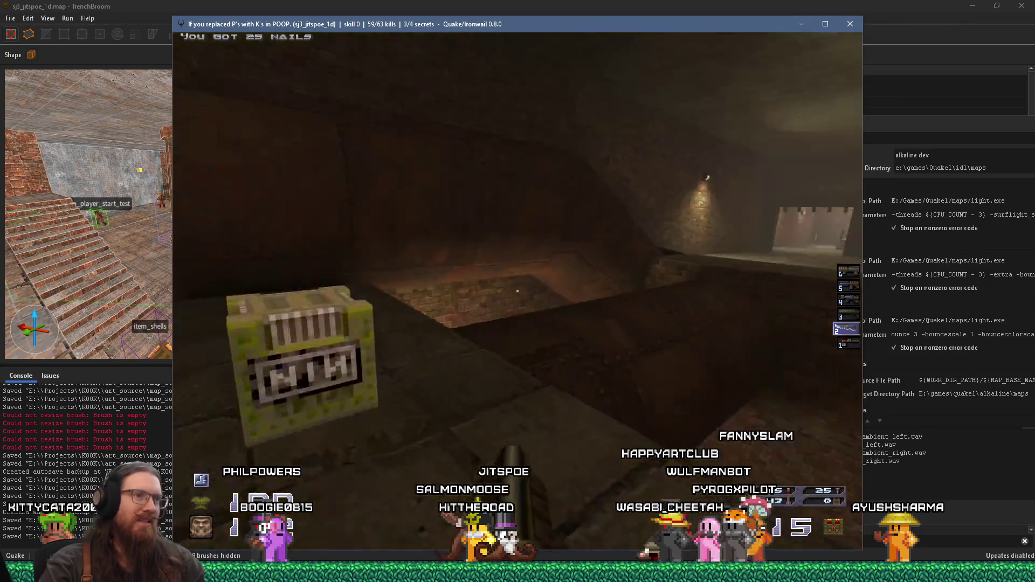
key("w")
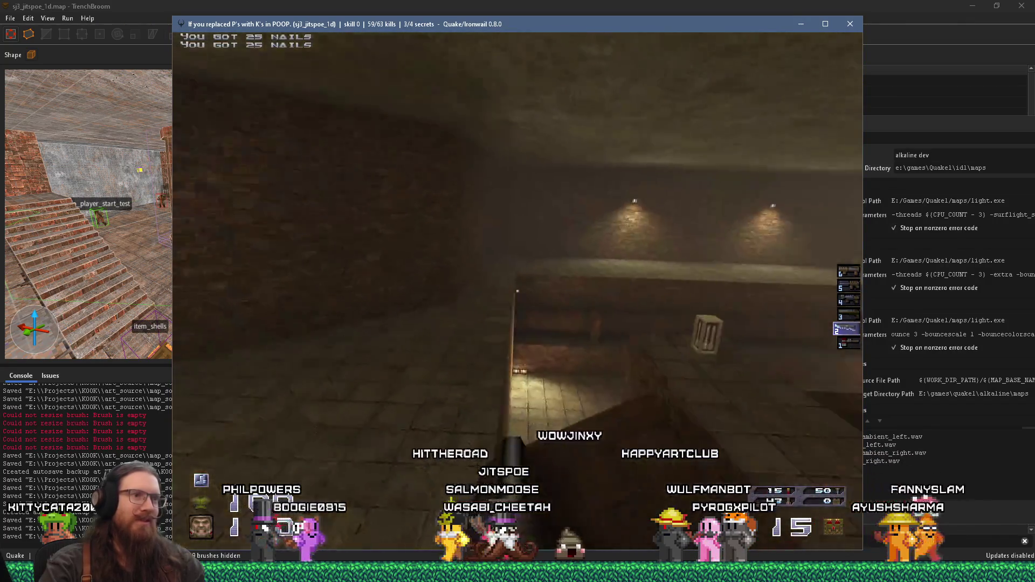
key("w")
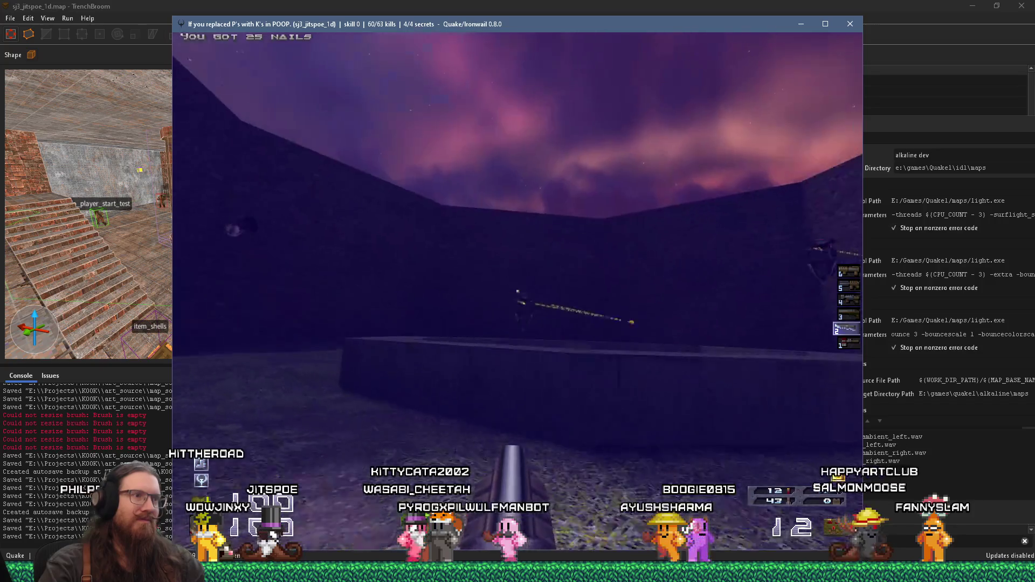
Shoot the courtyard enemy, climb the stairs, switch to weapon 6 and open the gold-keycard door.
left_click(518, 292)
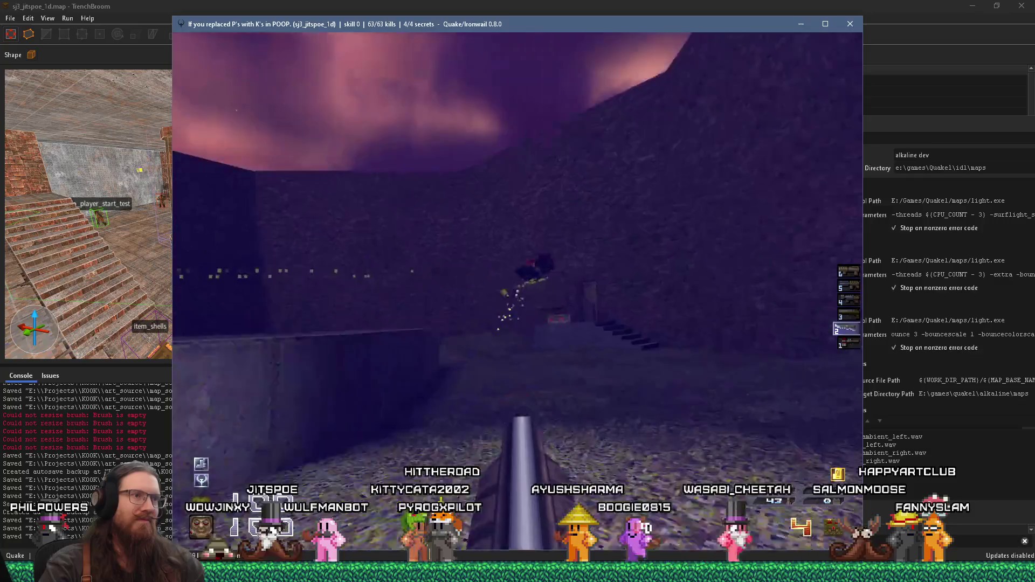
key("w")
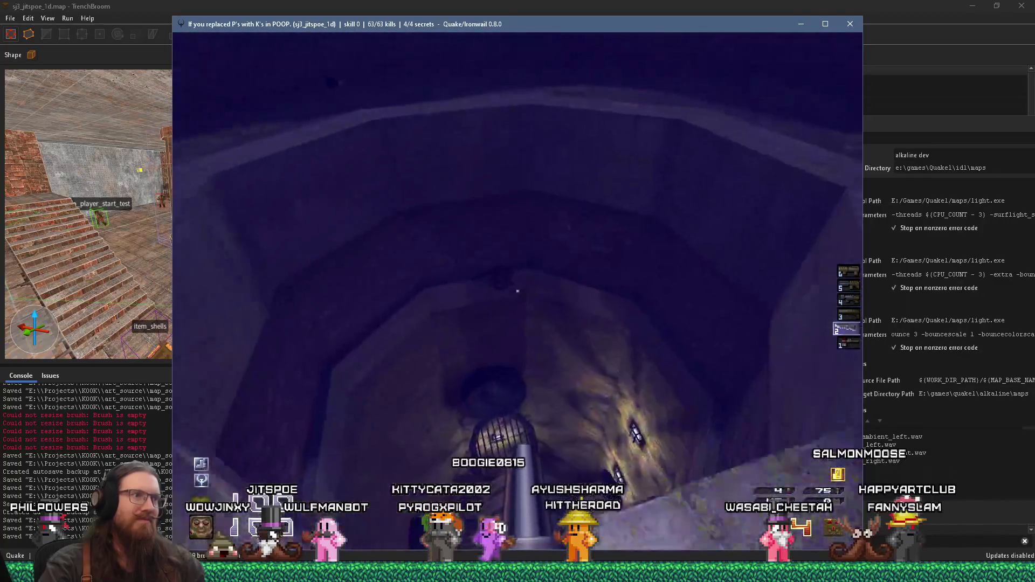
key("w")
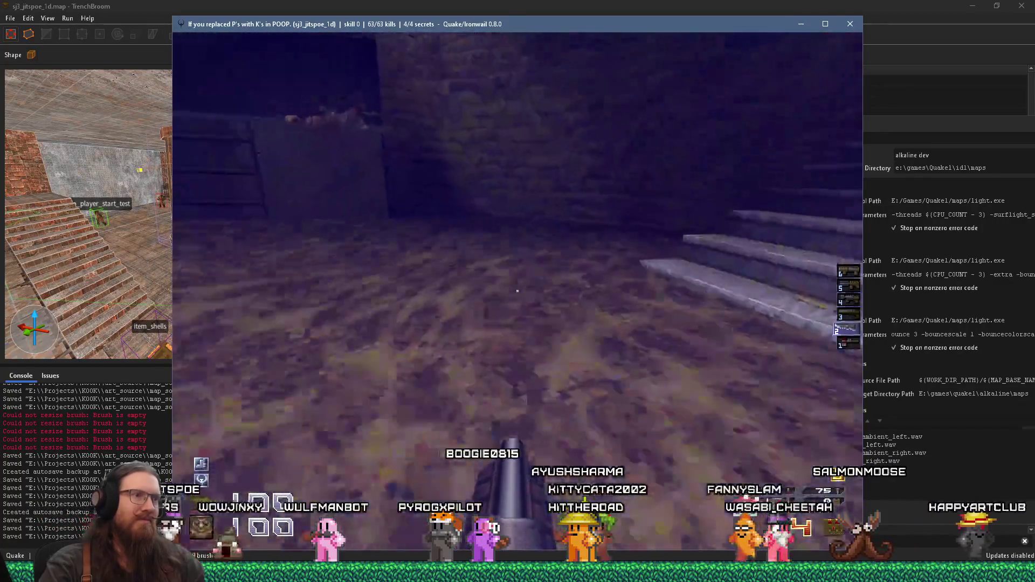
key("w")
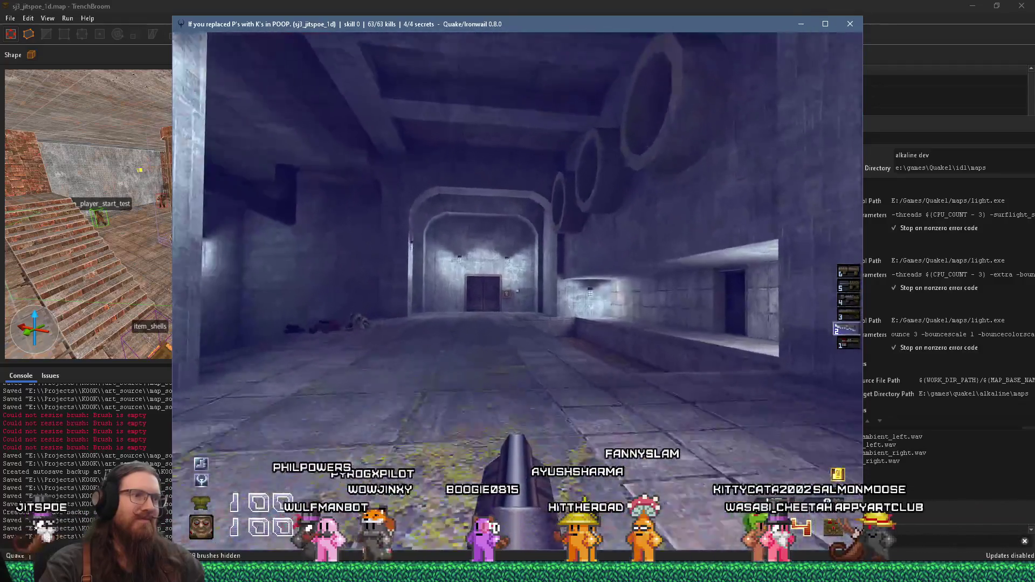
key("w")
key("6")
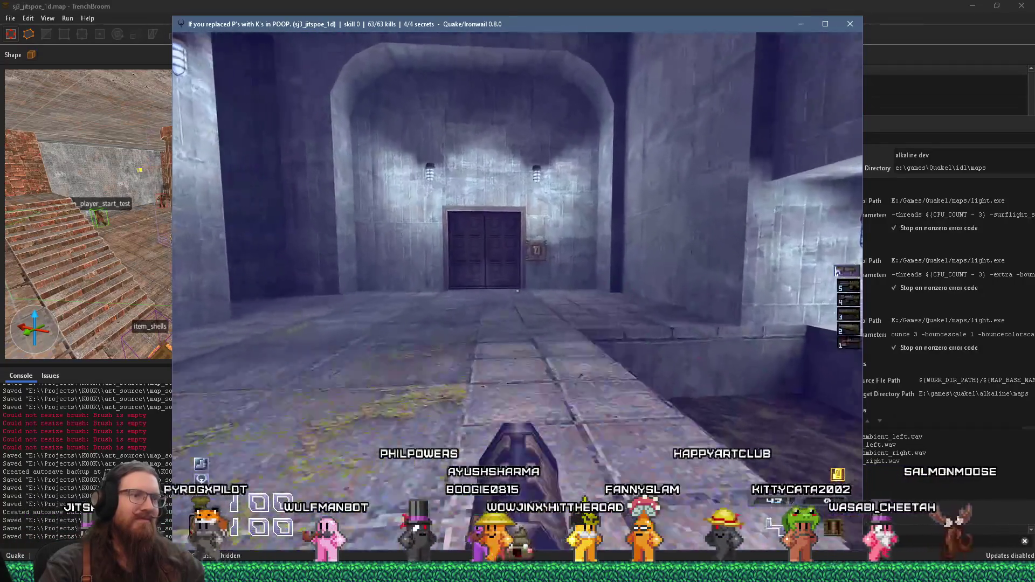
key("w")
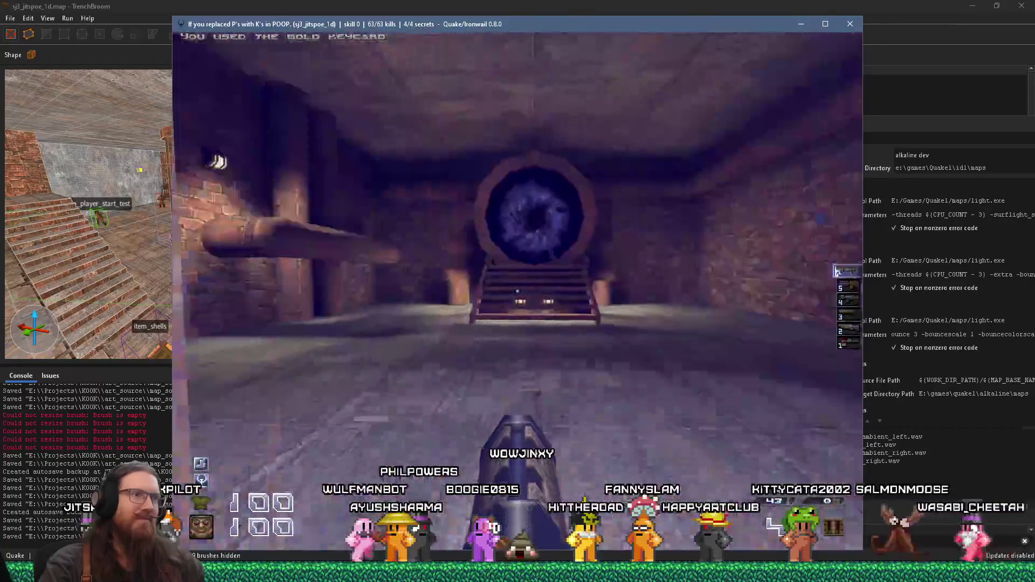
Walk through the doorway and down the dark corridor to the clock, completing 63/63 kills.
key("w")
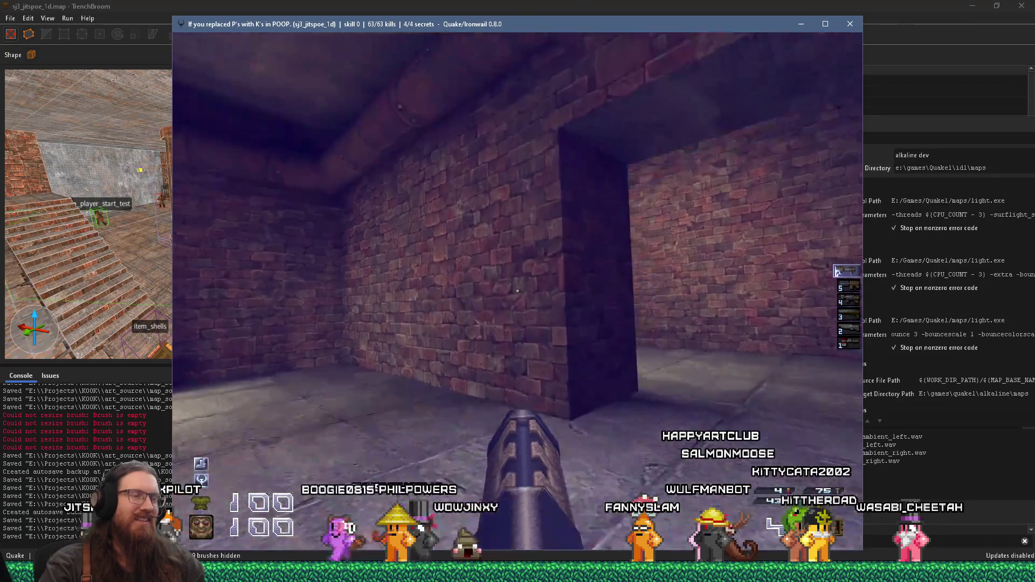
key("w")
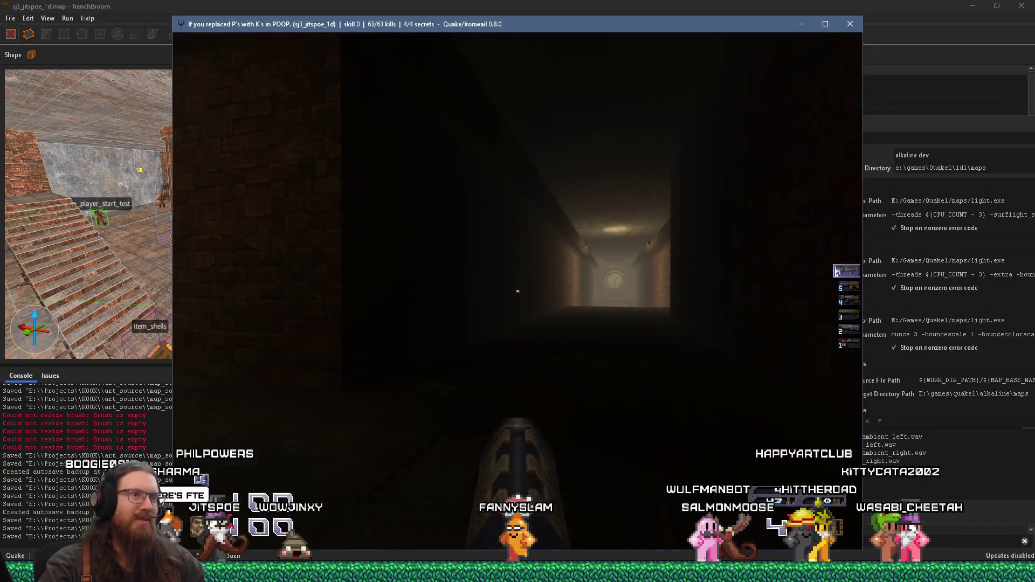
key("w")
key("w")
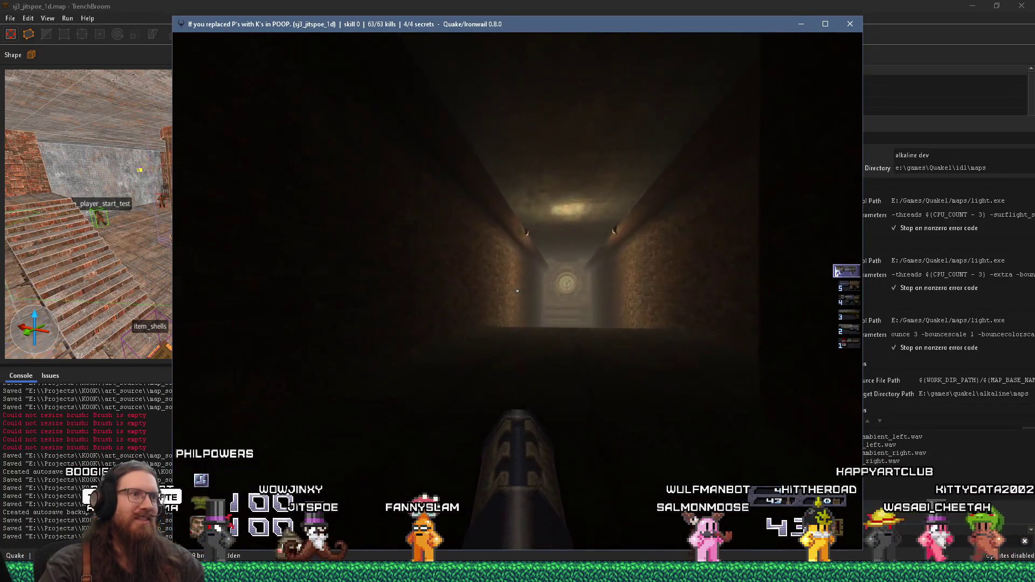
key("w")
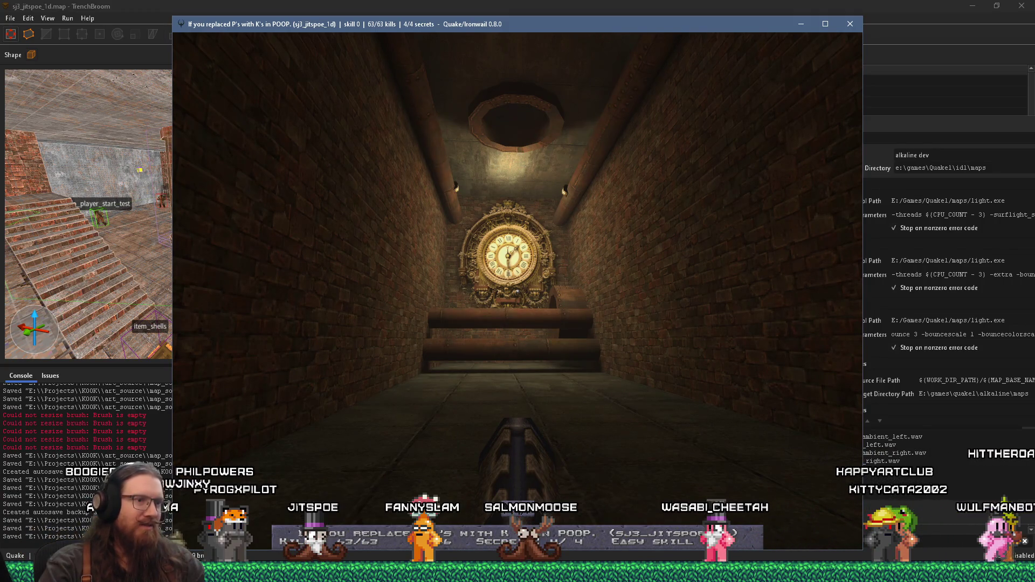
Step back to read the clock's wishlist message, drop down the console log, then close Ironwail.
key("6")
key("w")
key("w")
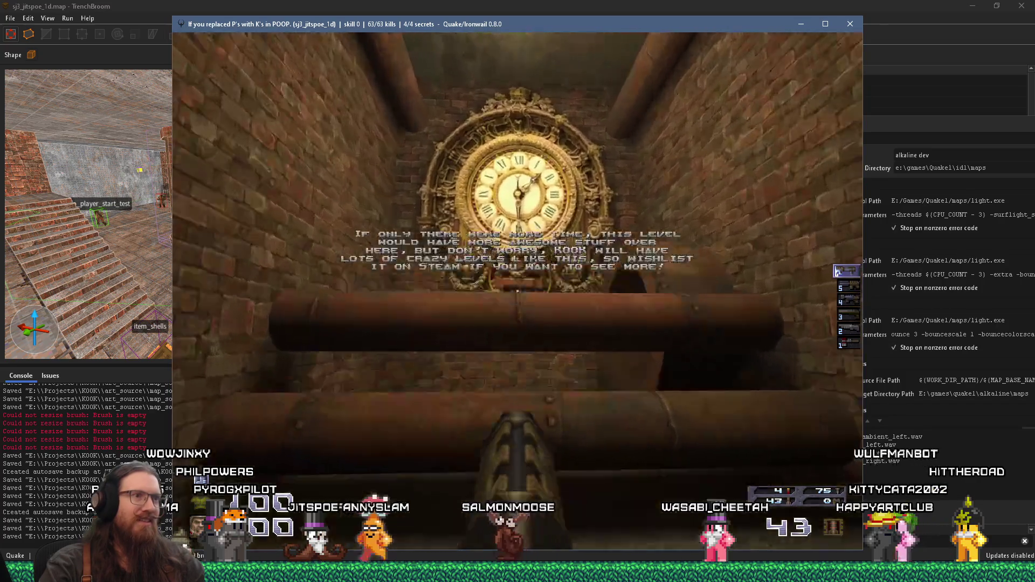
key("s")
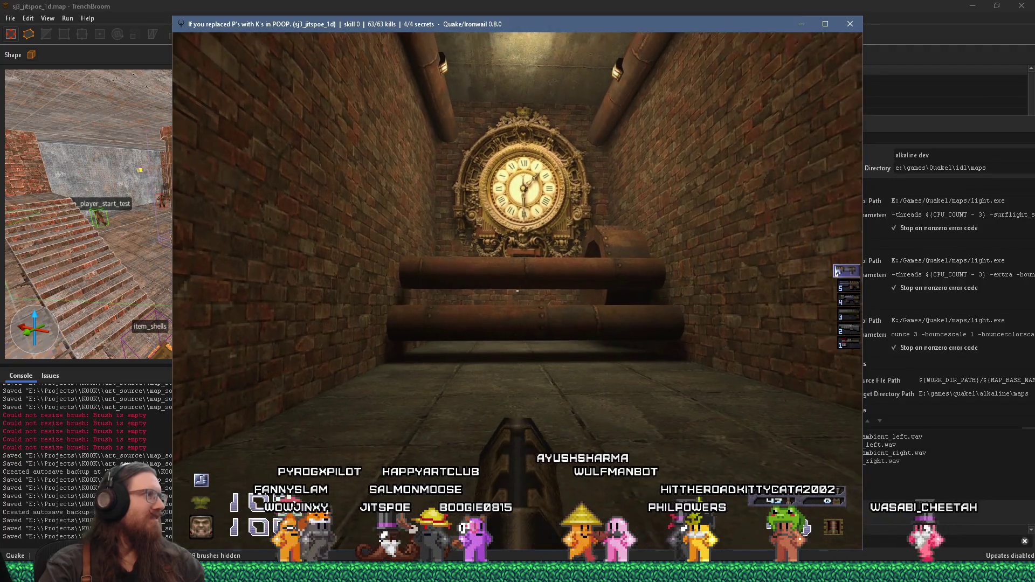
key("grave")
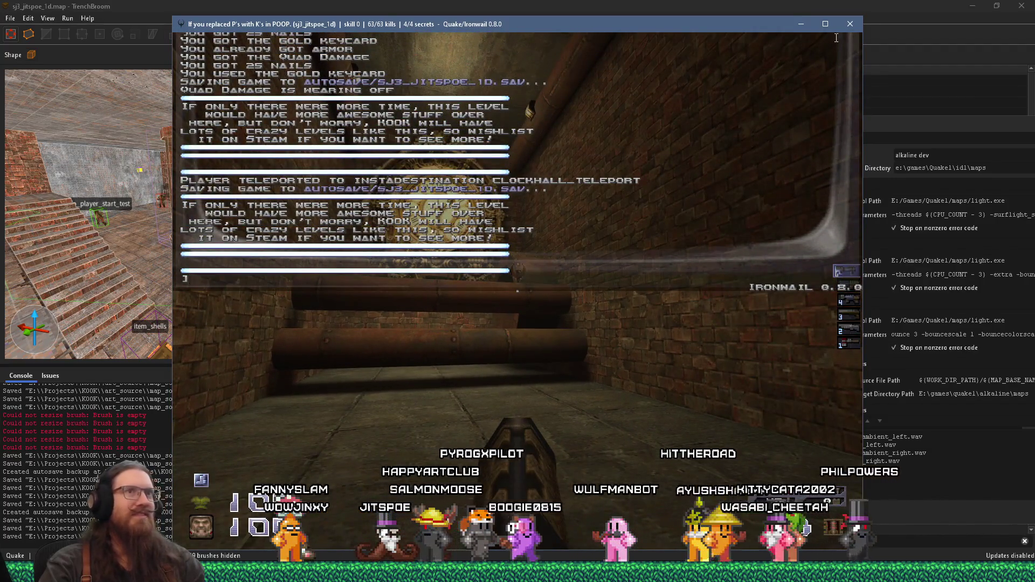
left_click(849, 24)
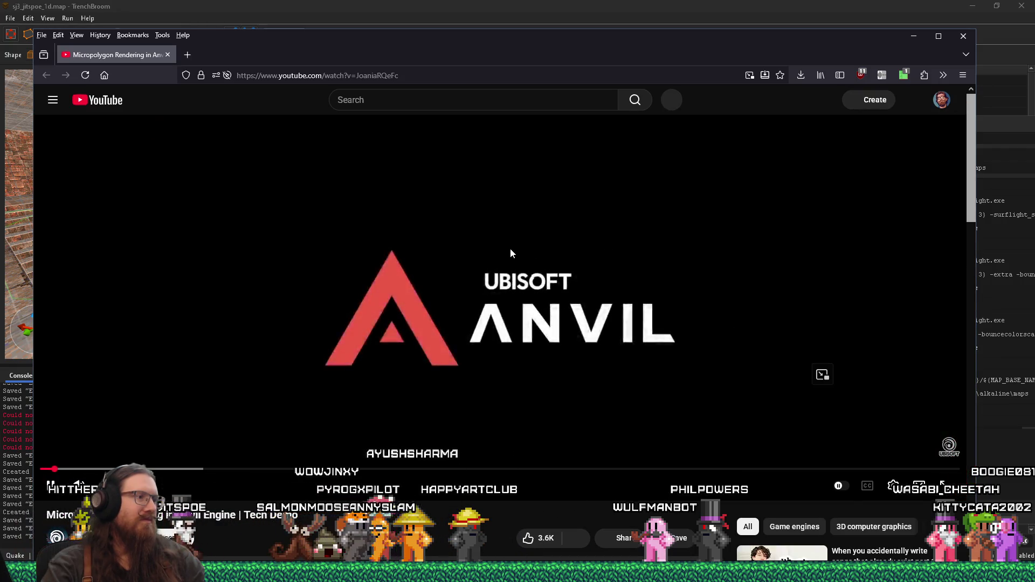
Move the Firefox window up and right while the Anvil Engine micropolygon tech demo plays.
mouse_move(563, 54)
left_mouse_down()
mouse_move(624, 31)
mouse_move(591, 38)
left_mouse_up()
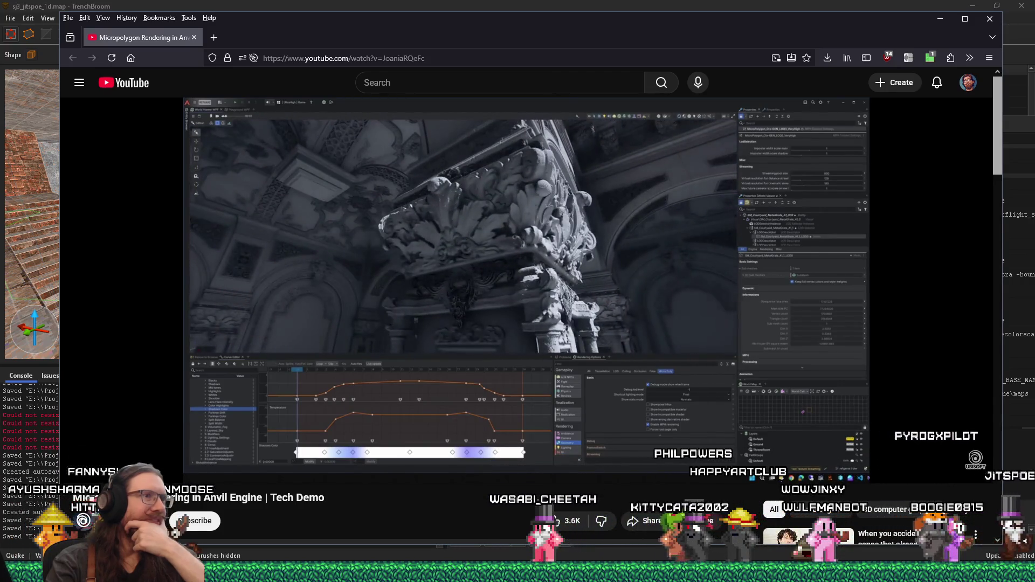
mouse_move(388, 203)
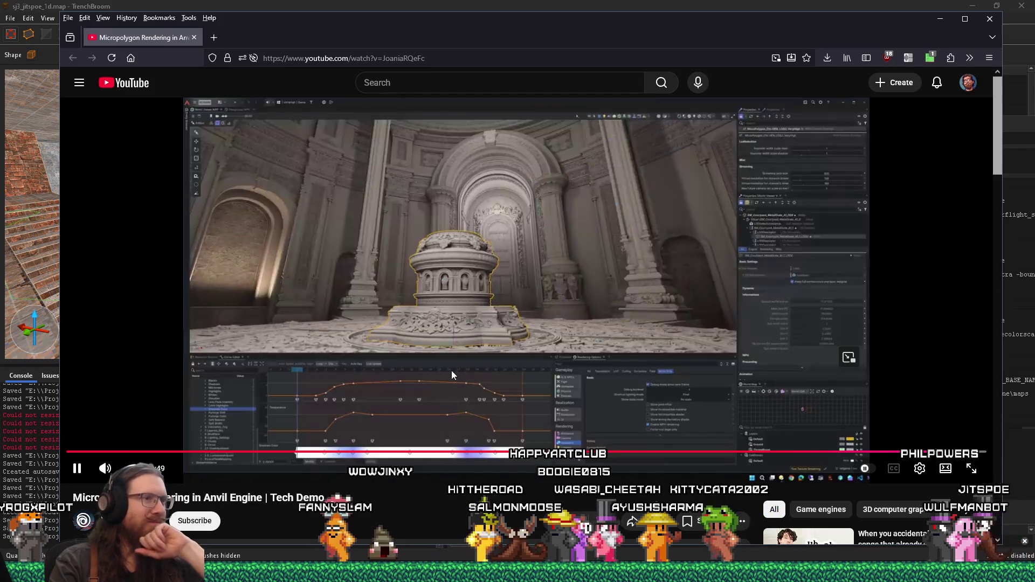
scroll(348, 500, "down", 5)
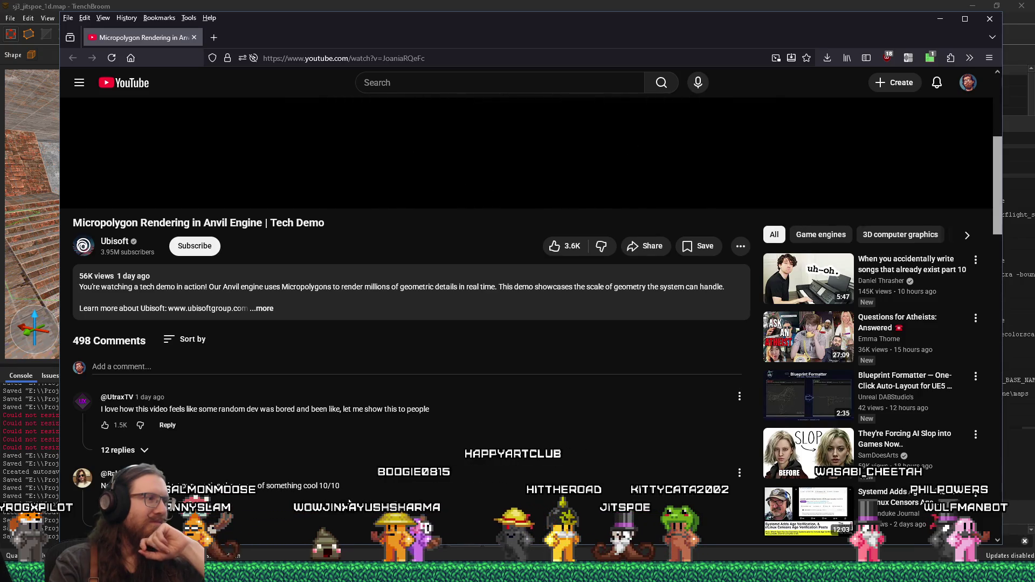
Scroll through the tech demo's YouTube comments, then return to TrenchBroom's 3D view.
scroll(349, 503, "down", 3)
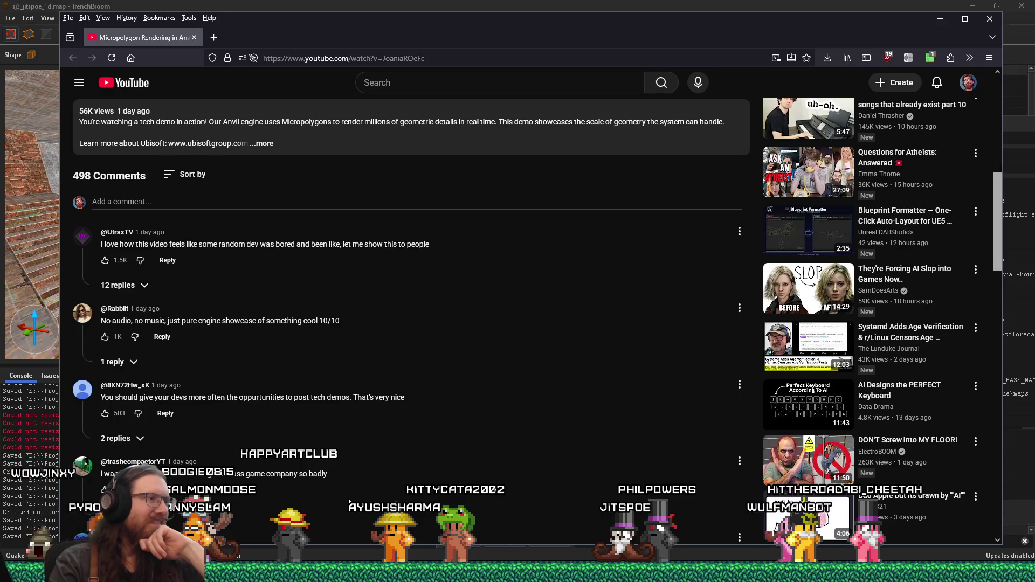
scroll(349, 502, "down", 3)
scroll(350, 502, "down", 2)
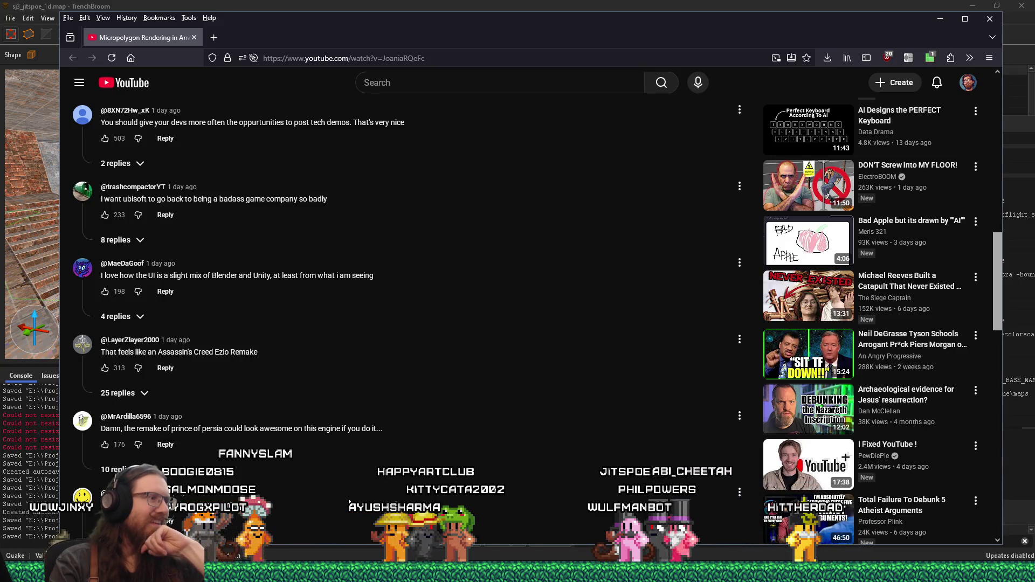
scroll(350, 502, "down", 4)
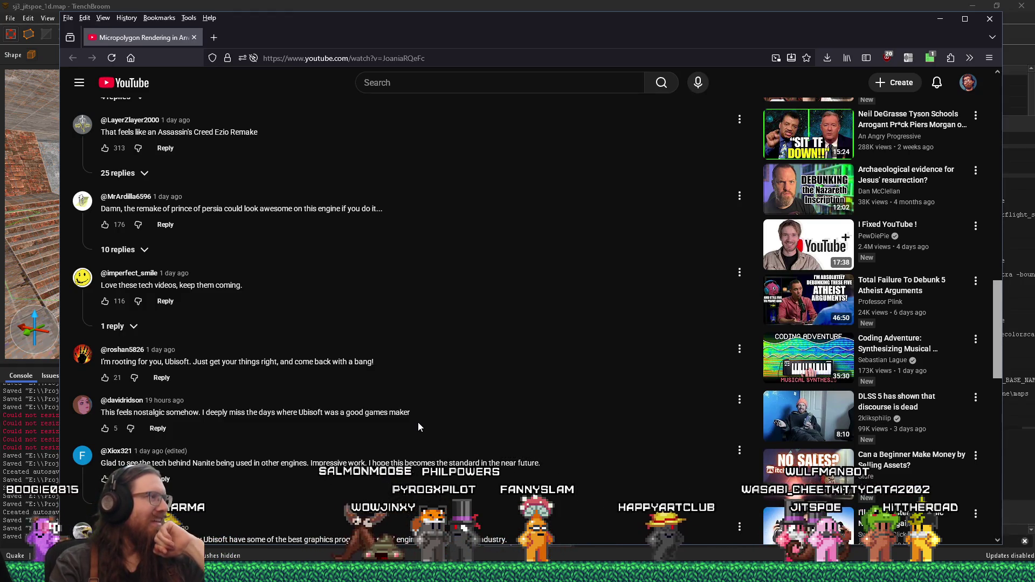
key("alt+Tab")
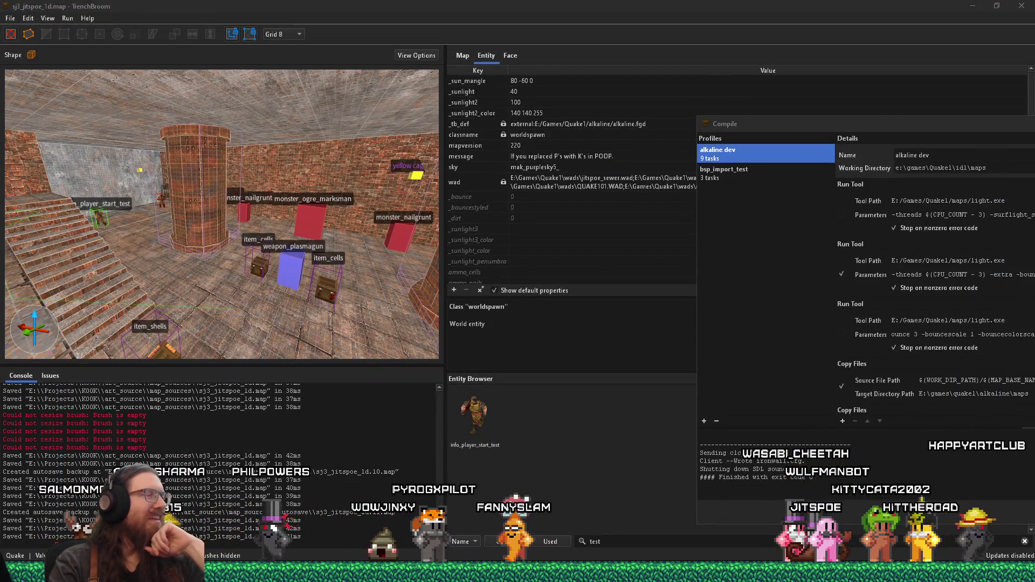
left_click(264, 223)
Fly the editor camera up the tunnel to the two monster_zombie2 entities and show the Map layers.
key("w")
mouse_move(317, 219)
left_mouse_down()
mouse_move(178, 220)
mouse_move(199, 231)
mouse_move(296, 222)
mouse_move(276, 286)
mouse_move(183, 280)
mouse_move(281, 199)
mouse_move(170, 230)
mouse_move(270, 248)
mouse_move(189, 225)
mouse_move(219, 202)
mouse_move(268, 228)
mouse_move(197, 269)
mouse_move(167, 251)
mouse_move(197, 247)
mouse_move(186, 241)
left_mouse_up()
key("w")
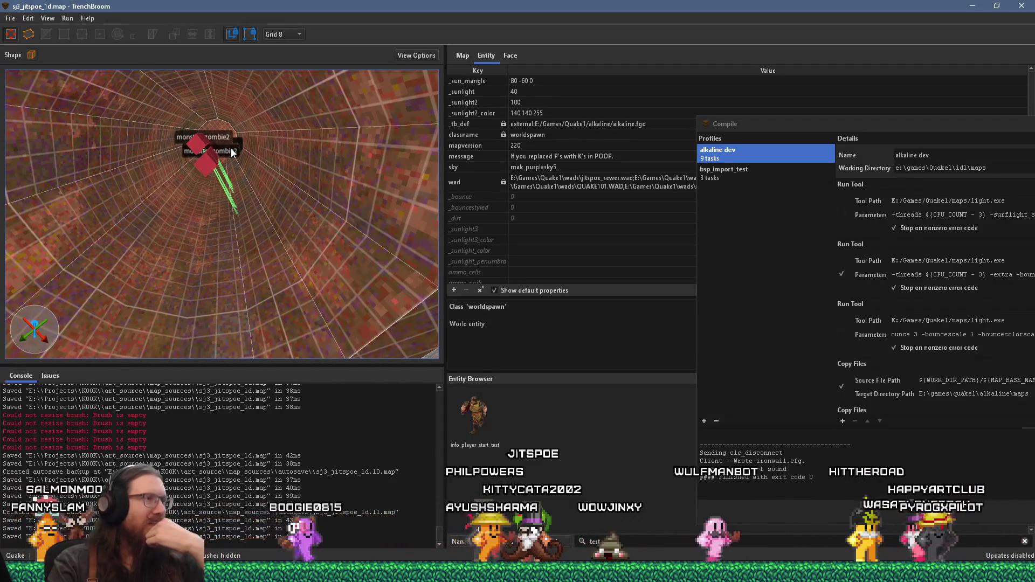
left_click(510, 56)
left_click(462, 55)
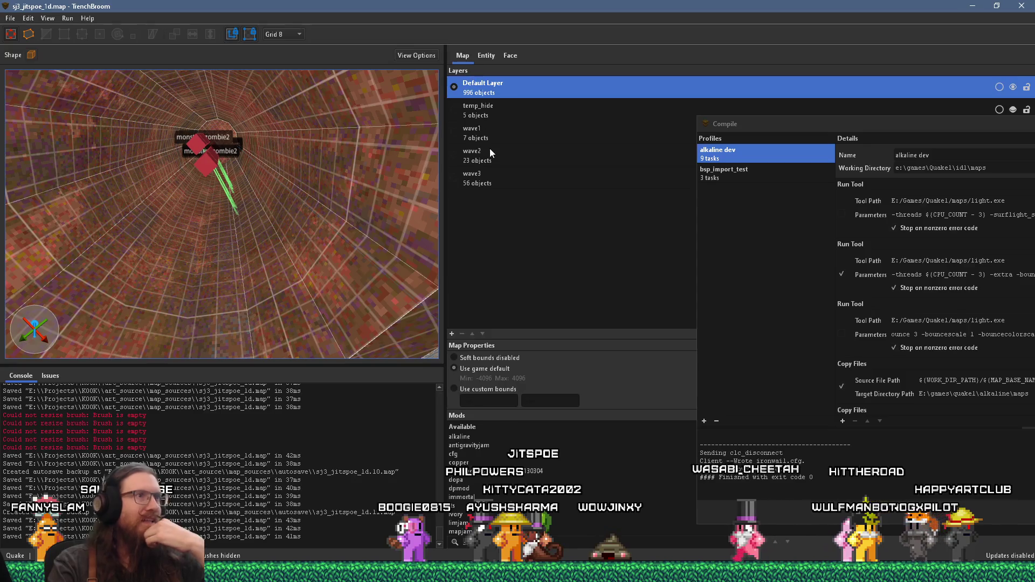
Select and unhide the wave1 layer, then move aside and close the Compile dialog.
left_click(495, 142)
mouse_move(779, 126)
left_mouse_down()
mouse_move(753, 175)
mouse_move(807, 169)
mouse_move(519, 176)
mouse_move(728, 233)
left_mouse_up()
left_click(1014, 134)
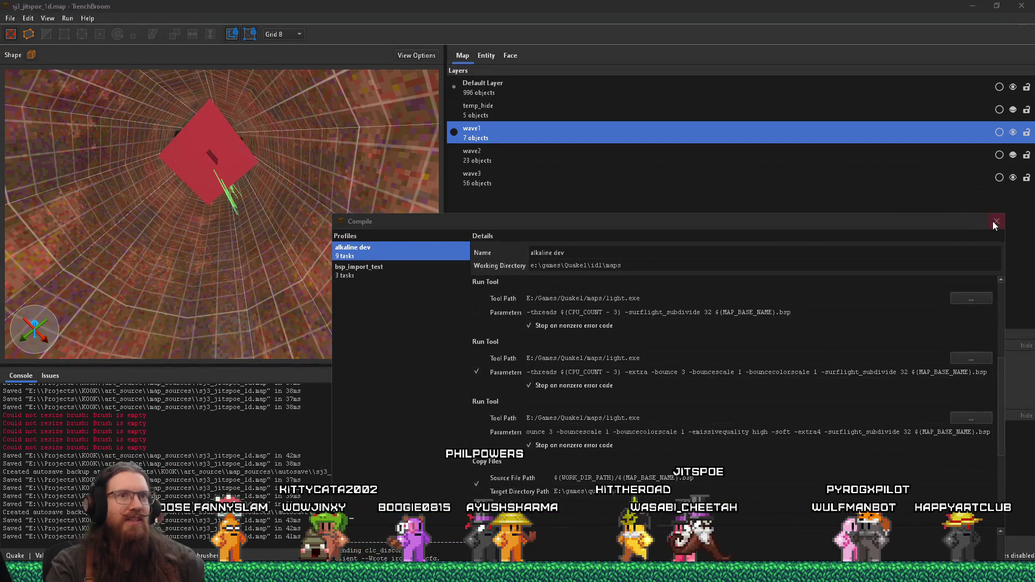
left_click(995, 223)
Select the monster_shalrath in the tunnel and orbit around it toward the trigger entities.
scroll(260, 206, "up", 10)
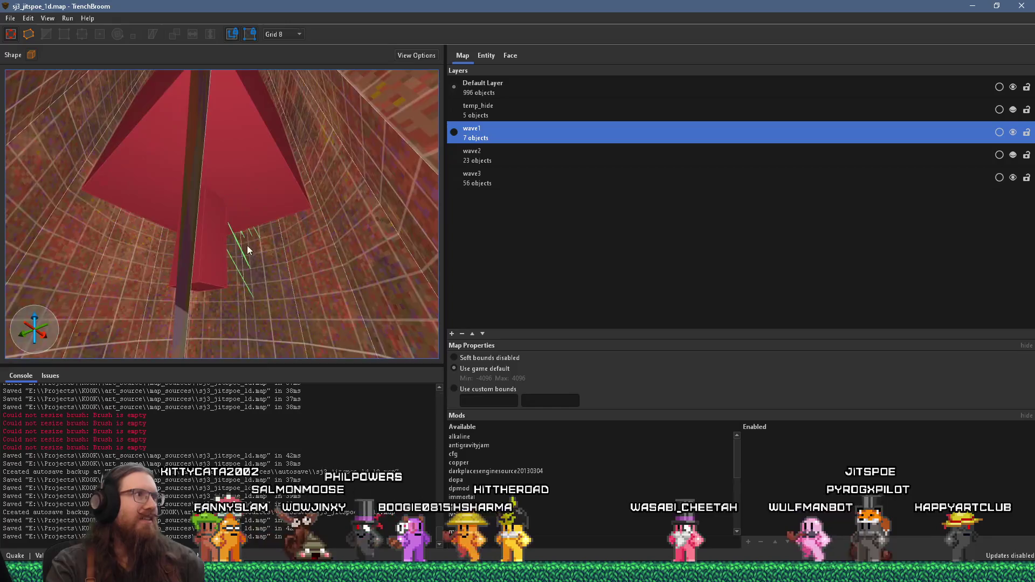
scroll(248, 253, "up", 5)
left_click(245, 175)
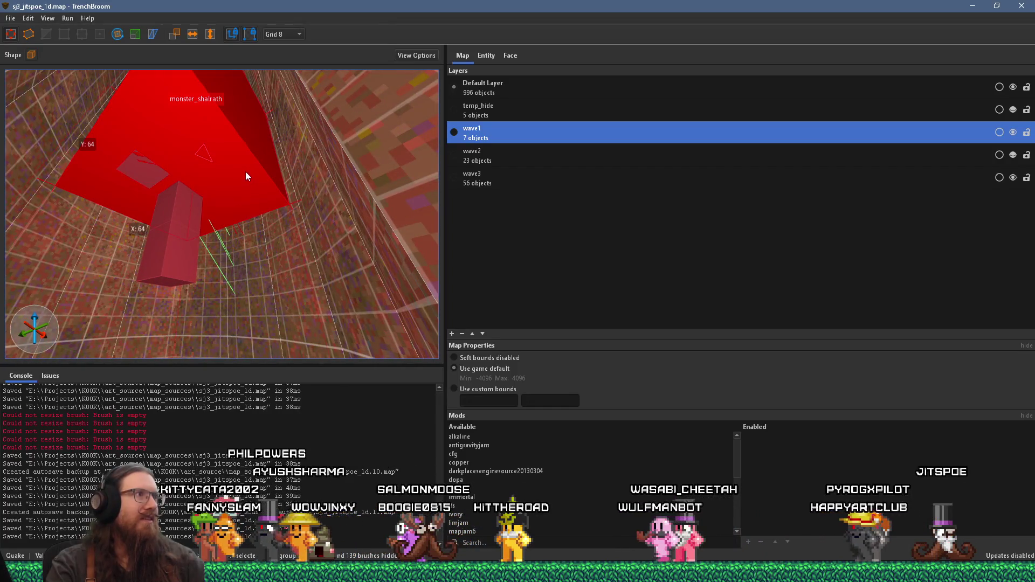
left_click_drag(246, 177, 247, 159)
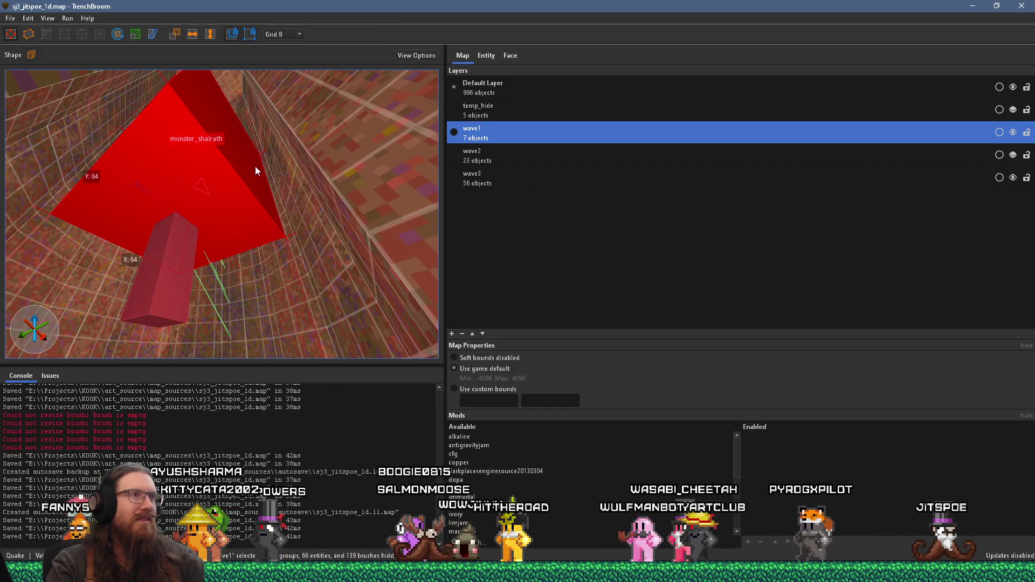
scroll(269, 211, "up", 10)
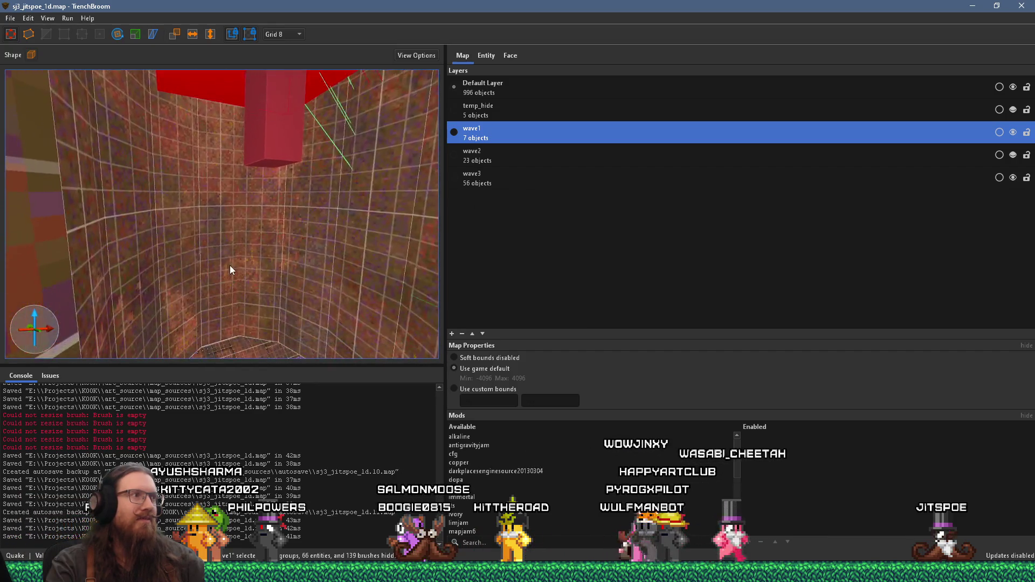
left_click_drag(205, 263, 261, 270)
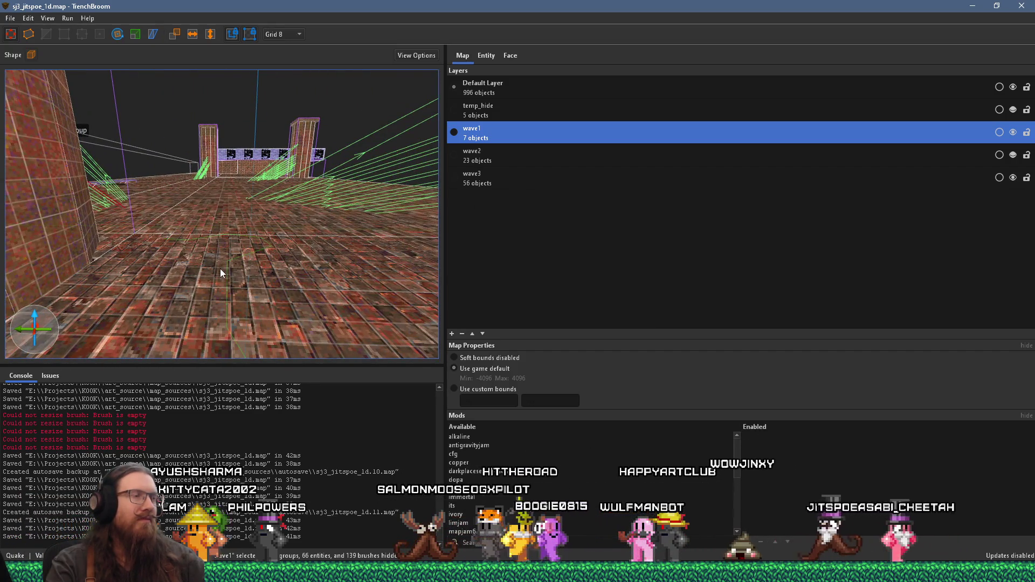
mouse_move(167, 282)
left_mouse_down()
mouse_move(240, 281)
mouse_move(114, 250)
left_mouse_up()
mouse_move(185, 260)
left_mouse_down()
mouse_move(215, 283)
mouse_move(267, 271)
left_mouse_up()
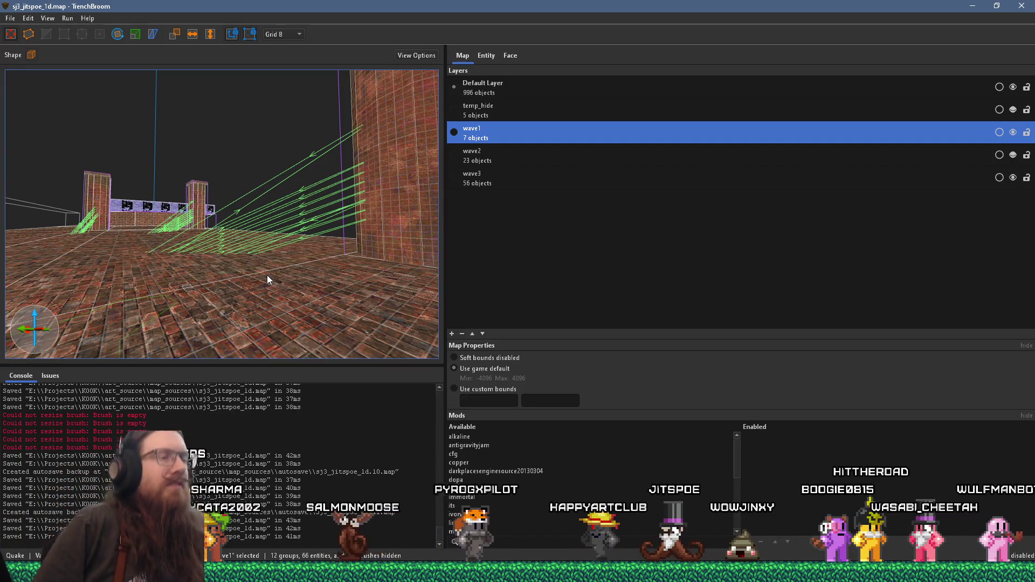
mouse_move(283, 241)
left_mouse_down()
mouse_move(233, 254)
mouse_move(292, 118)
mouse_move(161, 130)
mouse_move(172, 131)
mouse_move(173, 268)
mouse_move(226, 159)
mouse_move(224, 199)
left_mouse_up()
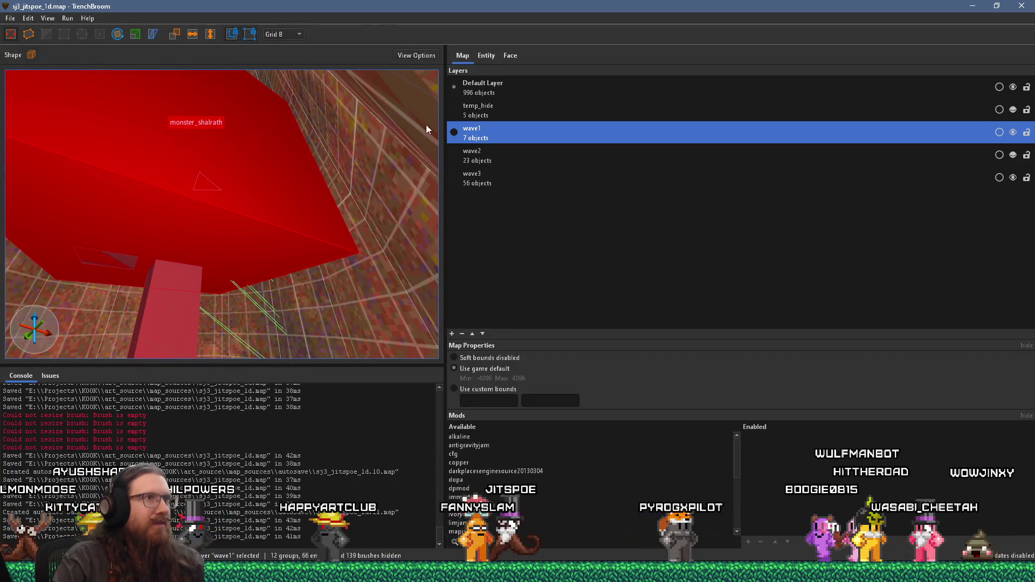
Inspect the monster_shalrath's keys: spawnflags 224, target wave1death, targetname wave1; then return to layers.
left_click(486, 55)
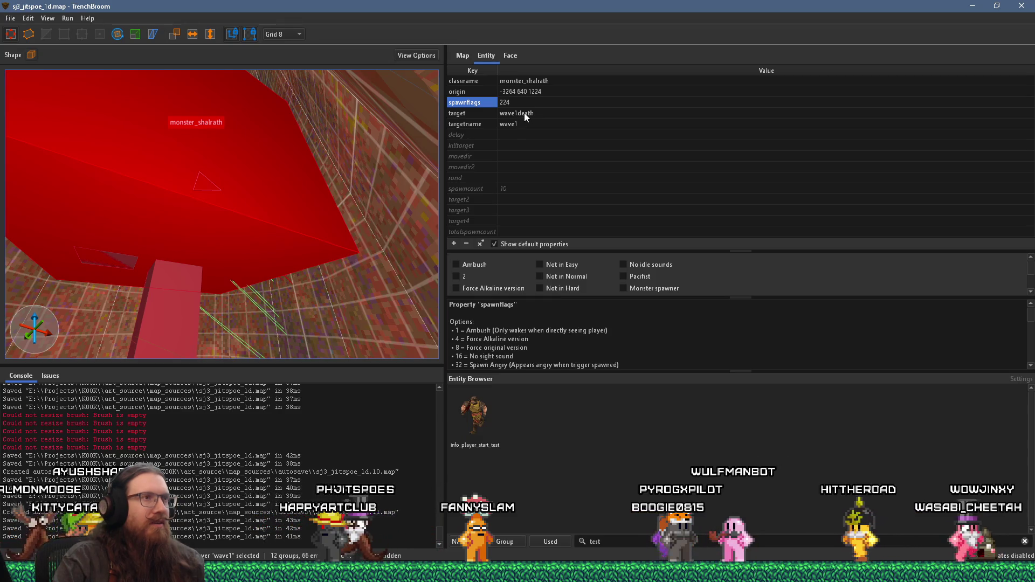
mouse_move(220, 163)
left_mouse_down()
mouse_move(247, 199)
mouse_move(286, 111)
mouse_move(240, 193)
mouse_move(294, 165)
mouse_move(164, 125)
mouse_move(159, 98)
mouse_move(169, 141)
mouse_move(233, 145)
left_mouse_up()
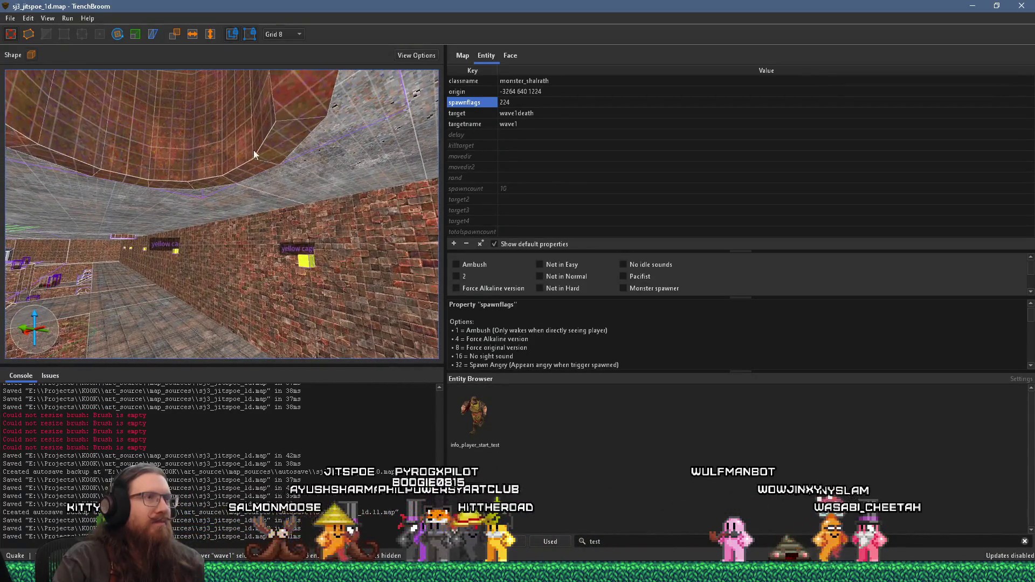
left_click(461, 56)
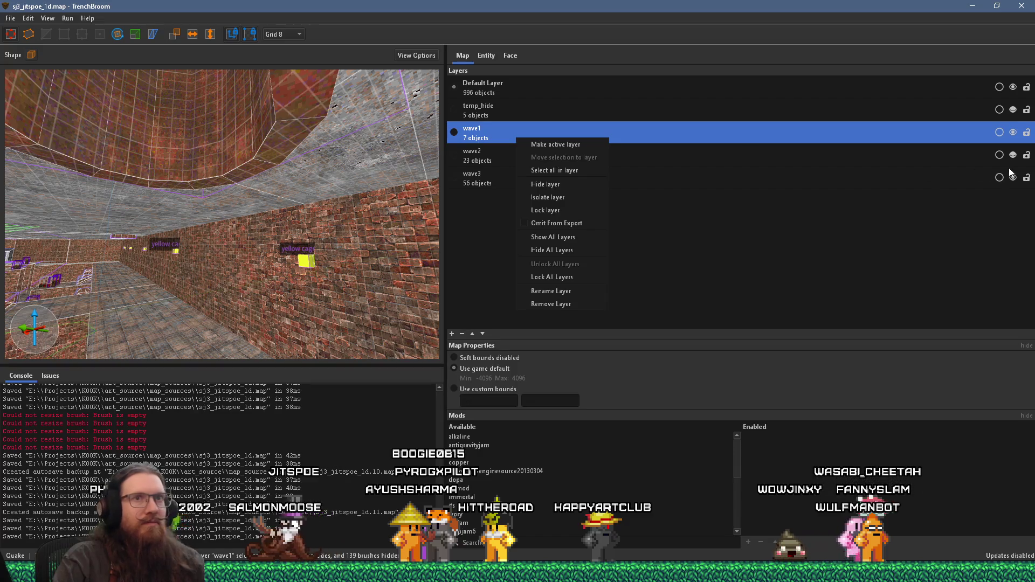
Frame the wave1 entities with Ctrl+U, then select the tall monster_hell_knight and view its properties.
key("ctrl+u")
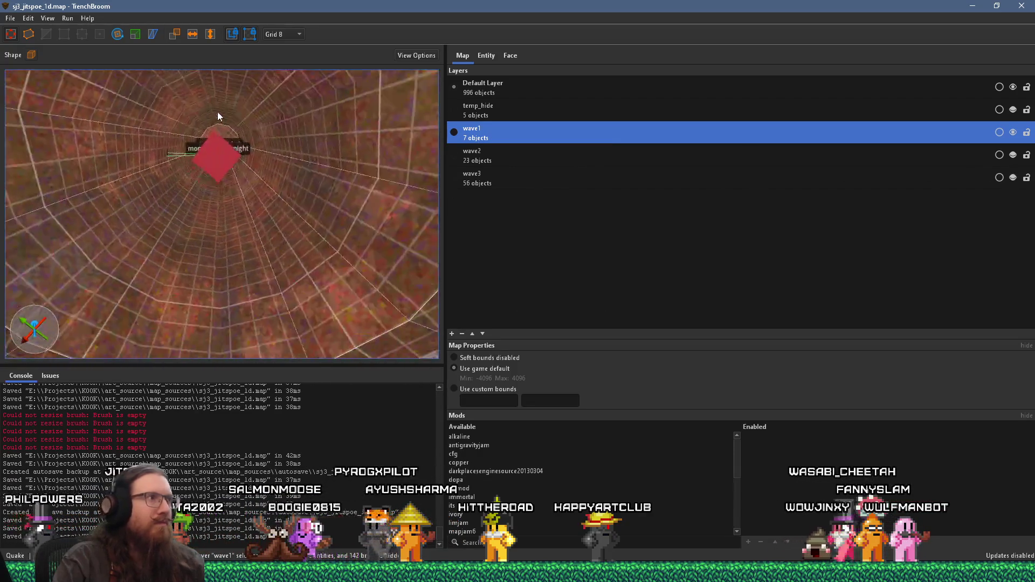
mouse_move(218, 193)
left_mouse_down()
mouse_move(221, 222)
mouse_move(241, 198)
left_mouse_up()
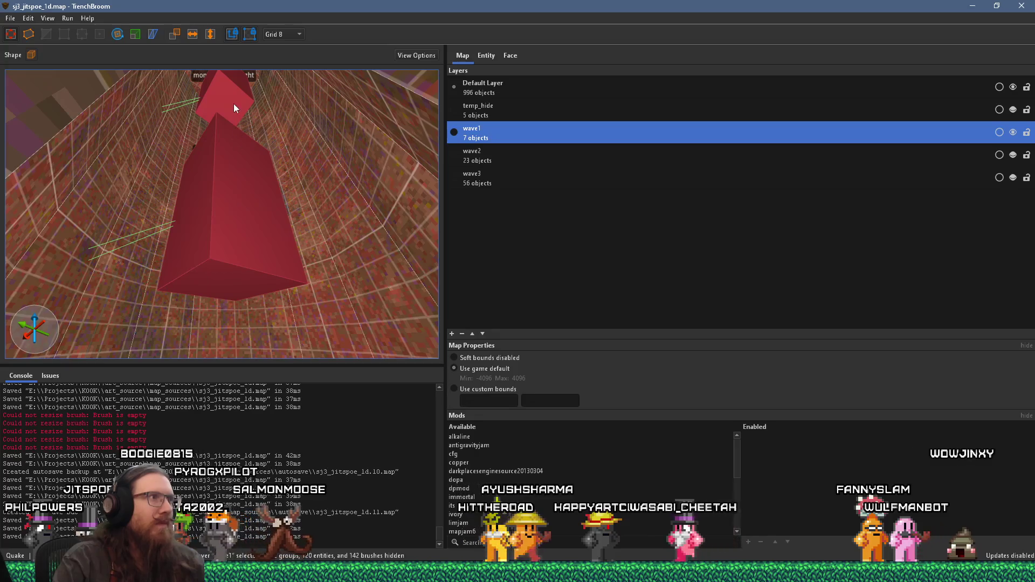
left_click(226, 179)
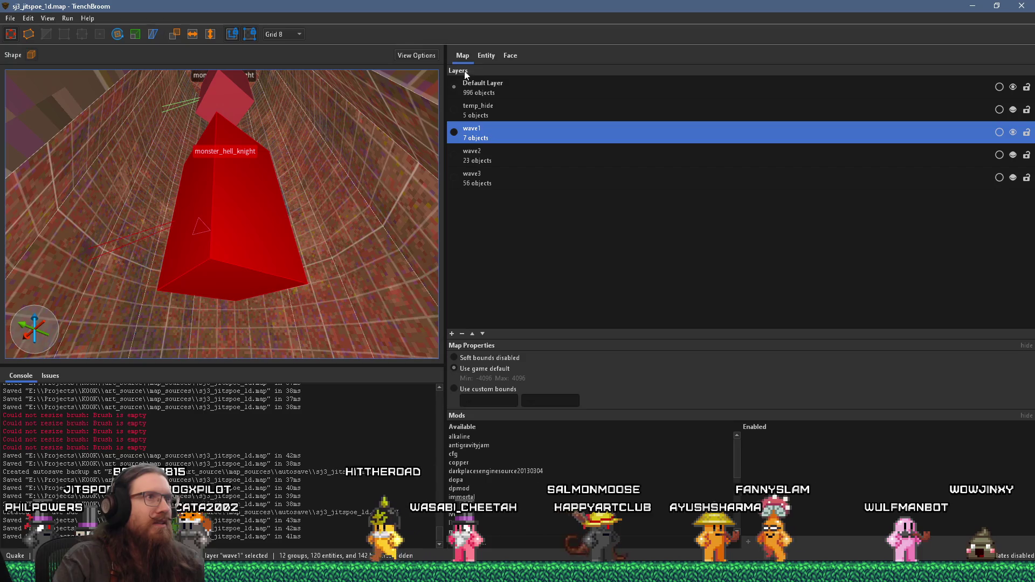
left_click(488, 54)
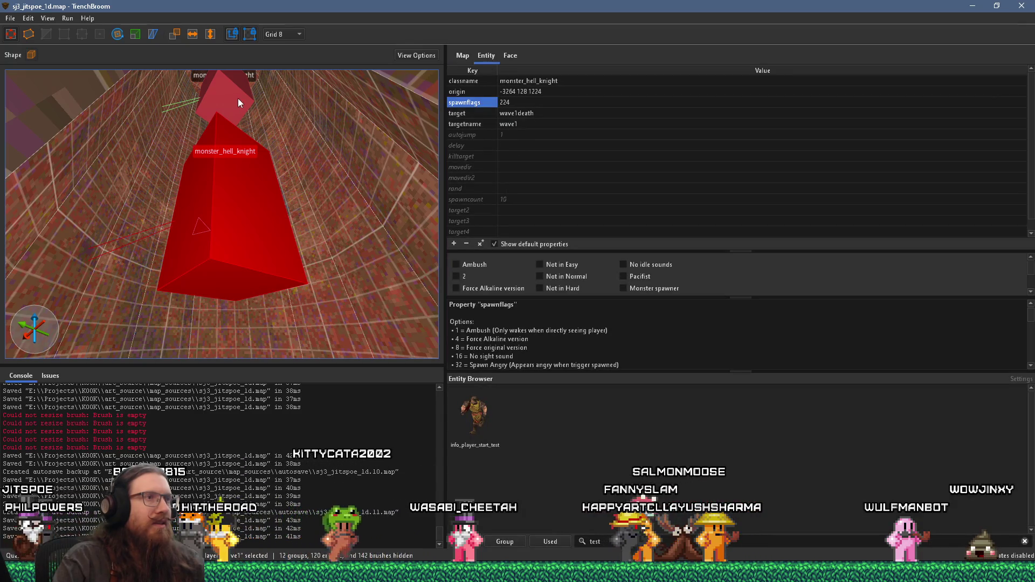
Delete the wave1death target from the upper and the lower hell knight entities.
left_click(471, 113)
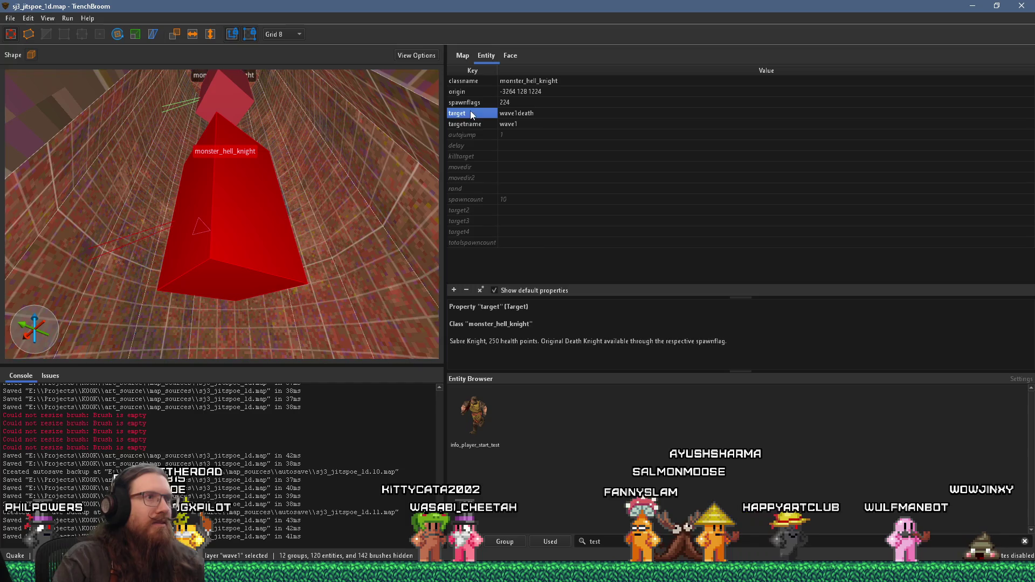
left_click(467, 291)
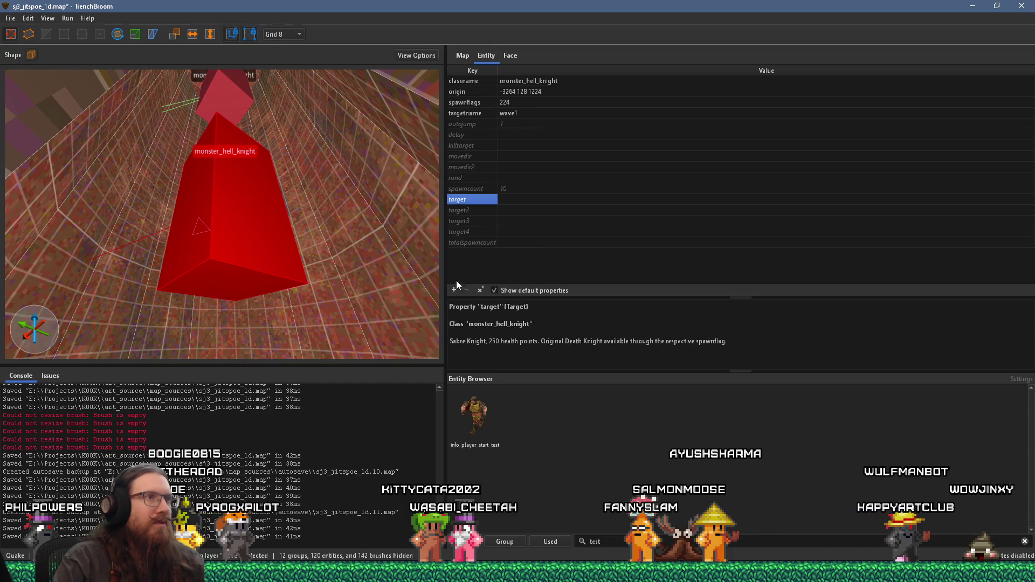
left_click(238, 102)
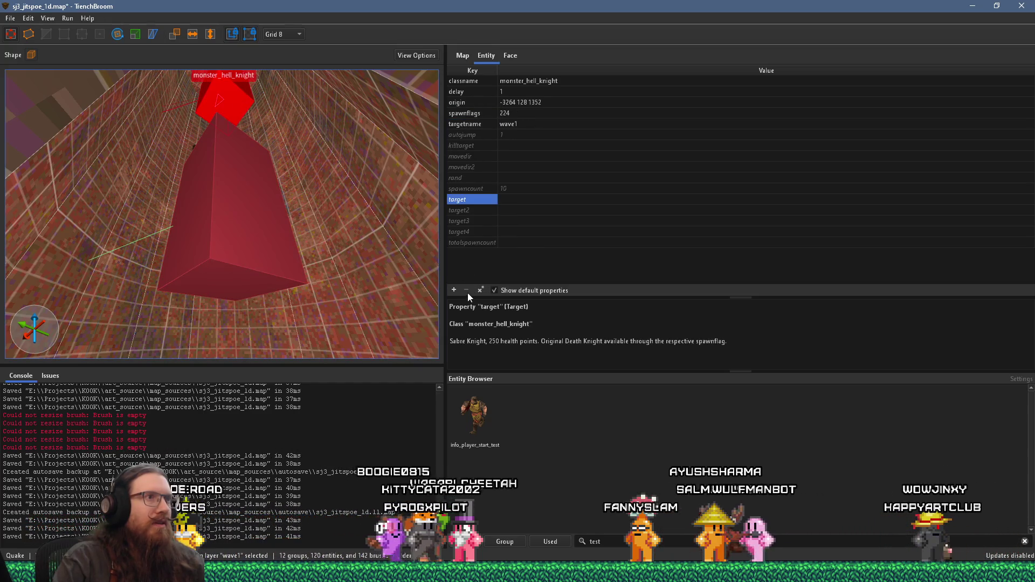
mouse_move(301, 156)
left_mouse_down()
mouse_move(267, 181)
mouse_move(270, 70)
mouse_move(215, 186)
mouse_move(222, 129)
mouse_move(193, 185)
mouse_move(286, 189)
mouse_move(69, 179)
mouse_move(248, 150)
mouse_move(20, 123)
mouse_move(105, 114)
mouse_move(158, 123)
mouse_move(180, 199)
mouse_move(213, 157)
mouse_move(197, 193)
mouse_move(233, 180)
left_mouse_up()
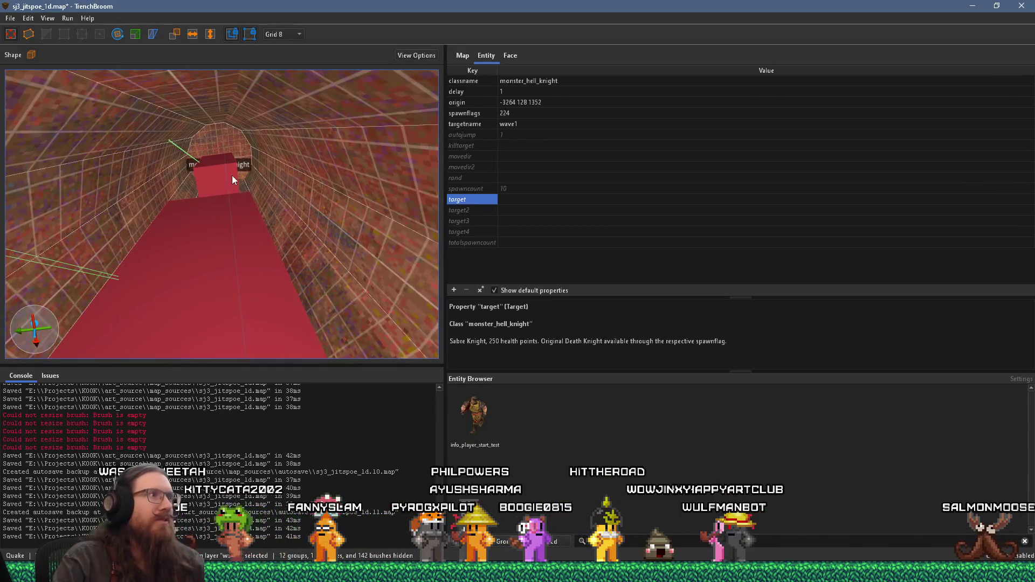
left_click(232, 238, "ctrl")
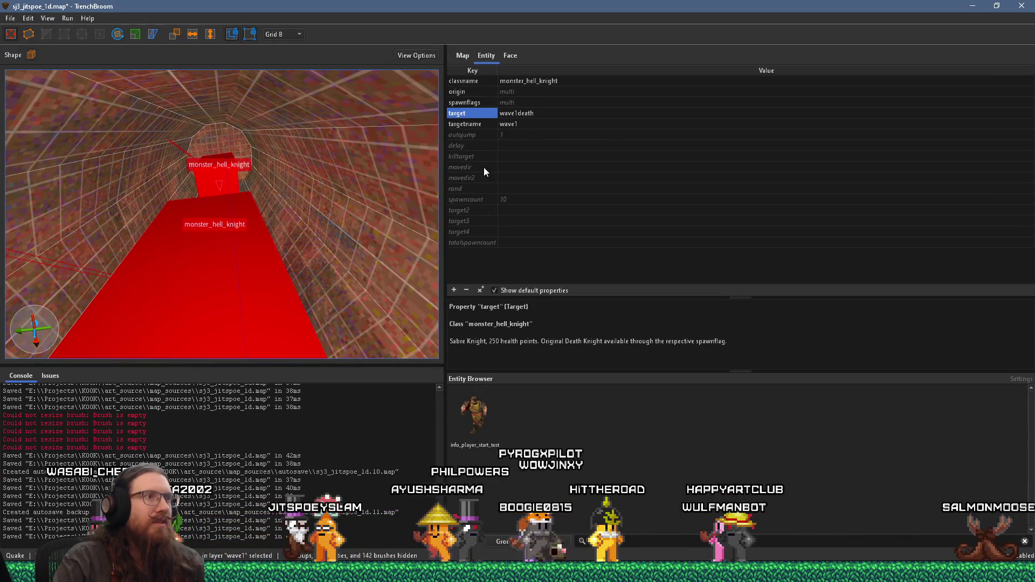
left_click(467, 290)
Check the monster_shalrath, then select the trigger_relay near the counters.
mouse_move(311, 154)
left_mouse_down()
mouse_move(251, 173)
mouse_move(266, 190)
mouse_move(241, 228)
mouse_move(225, 284)
mouse_move(232, 274)
left_mouse_up()
scroll(256, 210, "up", 5)
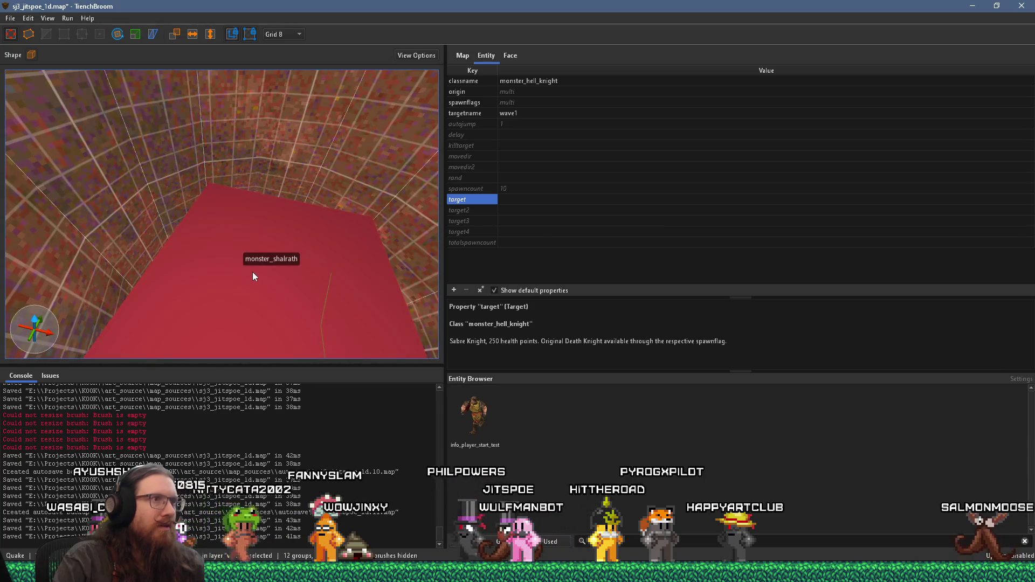
left_click(257, 266)
scroll(180, 225, "down", 15)
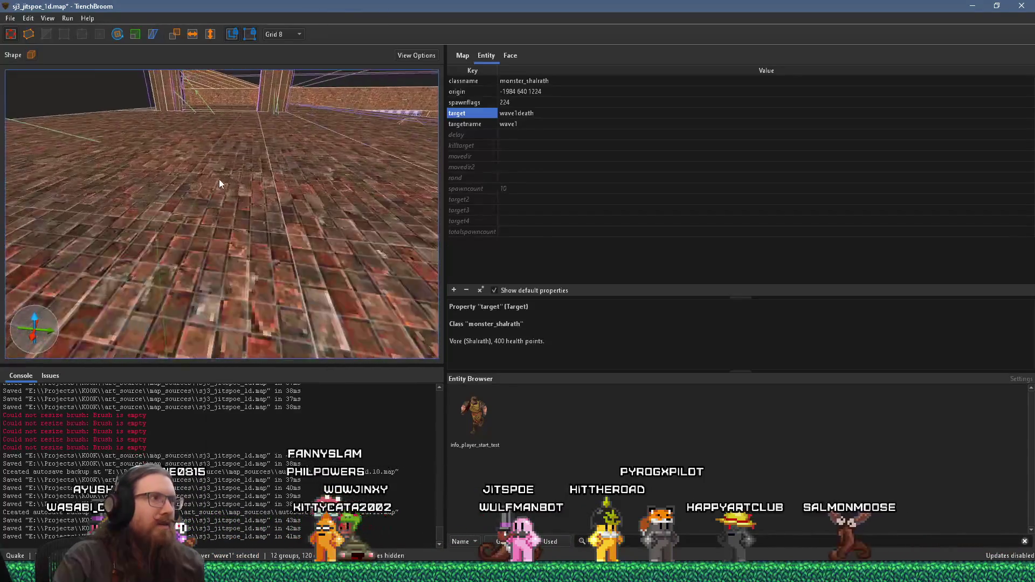
mouse_move(263, 169)
left_mouse_down()
mouse_move(199, 191)
mouse_move(160, 235)
mouse_move(200, 216)
mouse_move(222, 220)
mouse_move(200, 238)
left_mouse_up()
scroll(160, 235, "up", 5)
left_click(213, 218)
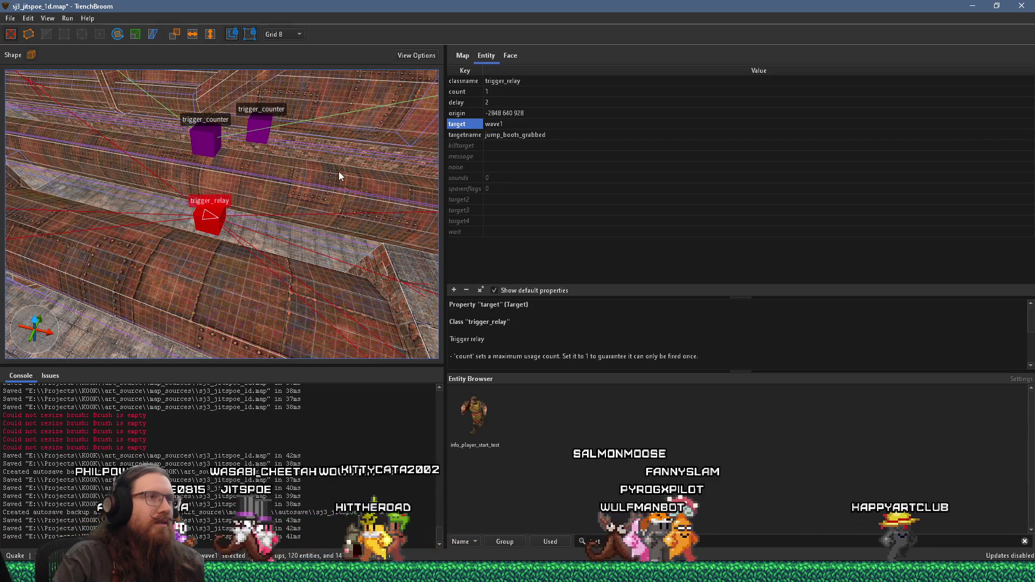
Set the jump-boots trigger_relay delay to 0.5.
left_click(204, 139)
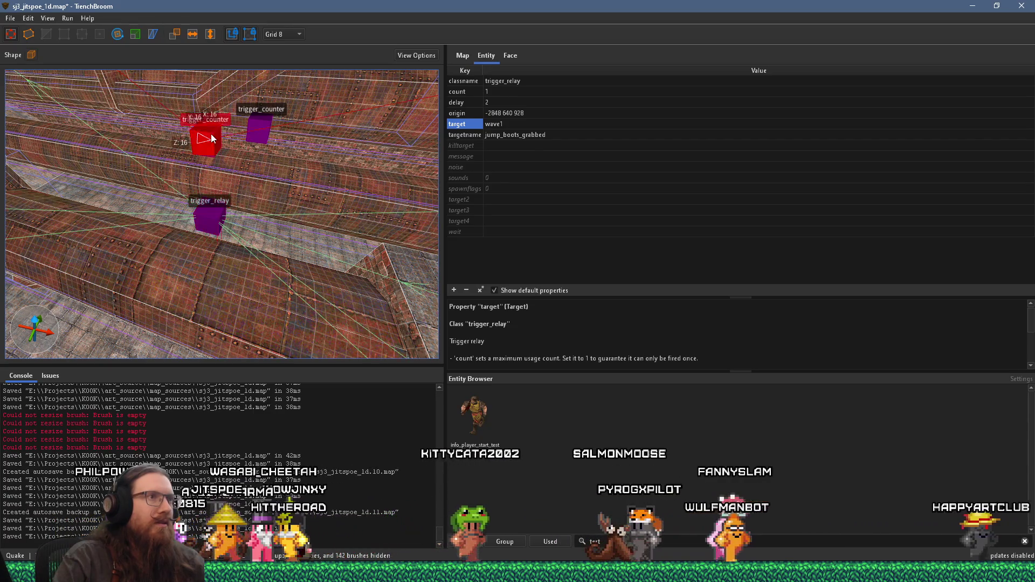
left_click(215, 210)
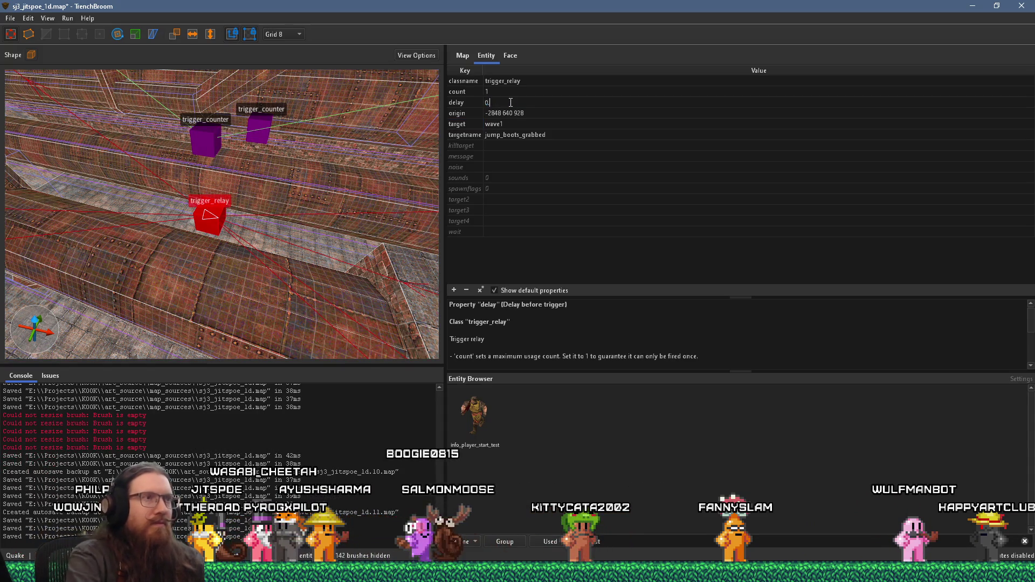
type("5")
key("Return")
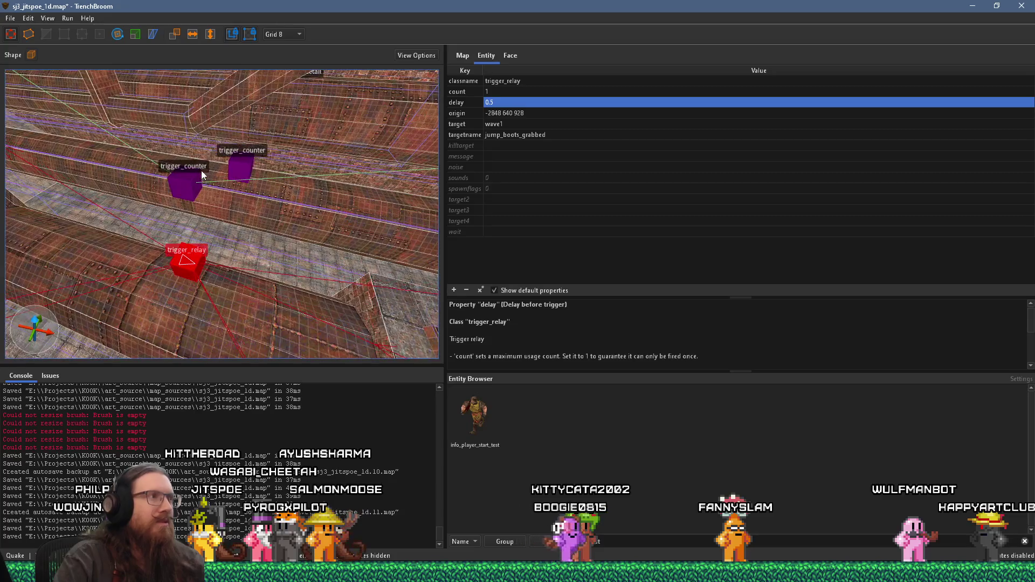
Give the wave1death trigger_counter count 2 and delay 3.
left_click(199, 178)
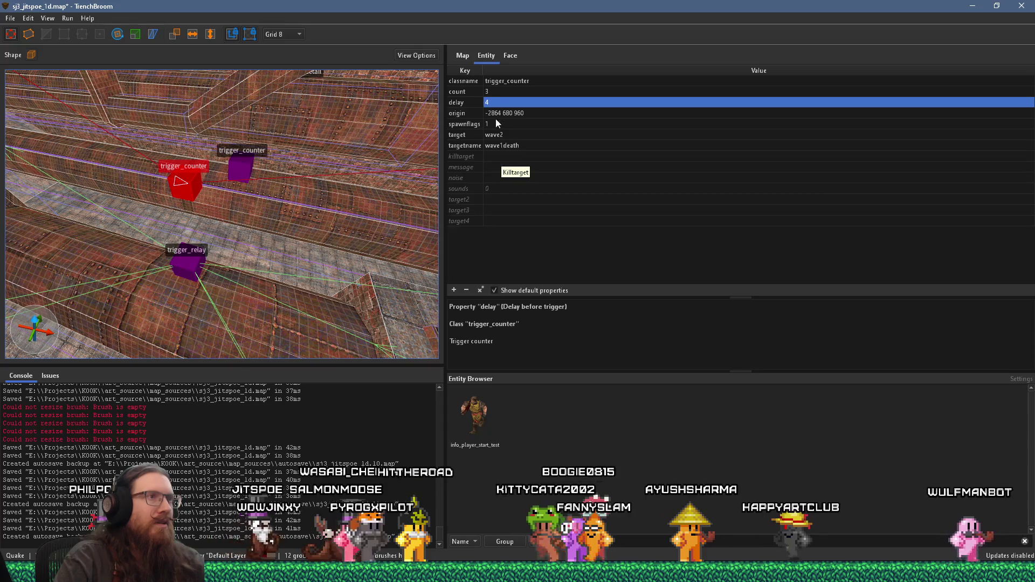
left_click(500, 93)
type("2")
key("Return")
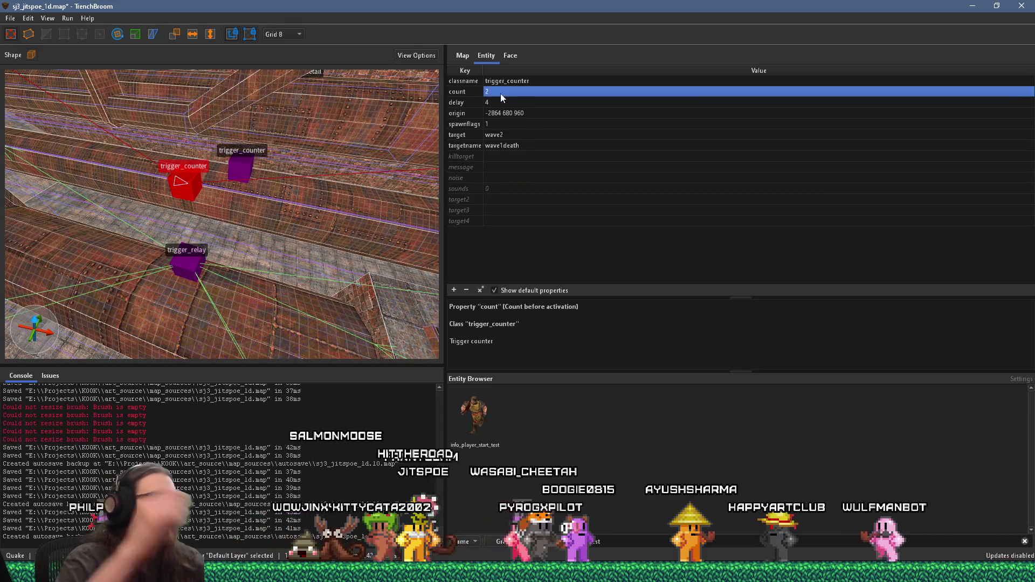
mouse_move(265, 167)
left_mouse_down()
mouse_move(251, 168)
mouse_move(241, 187)
left_mouse_up()
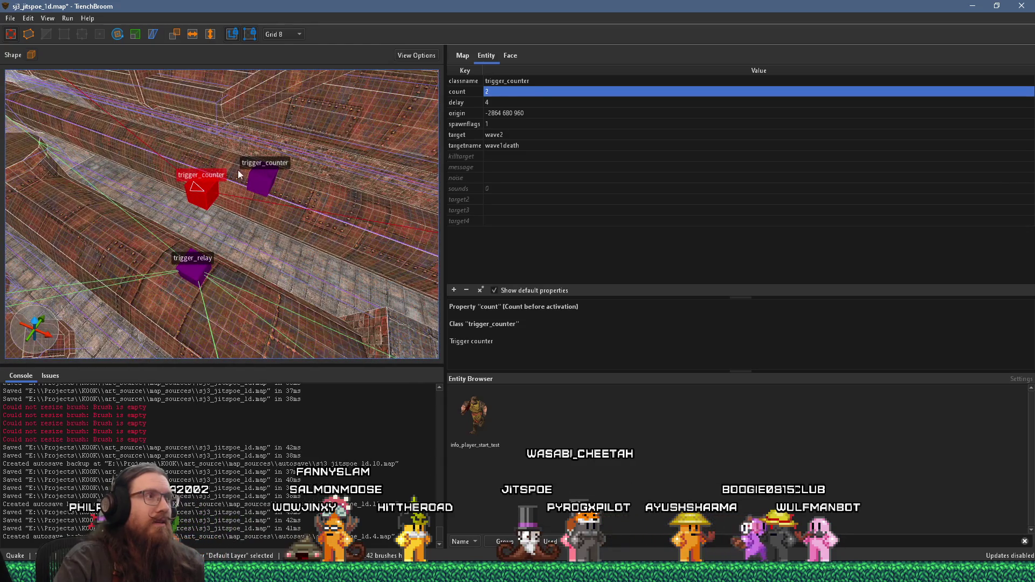
double_click(487, 103)
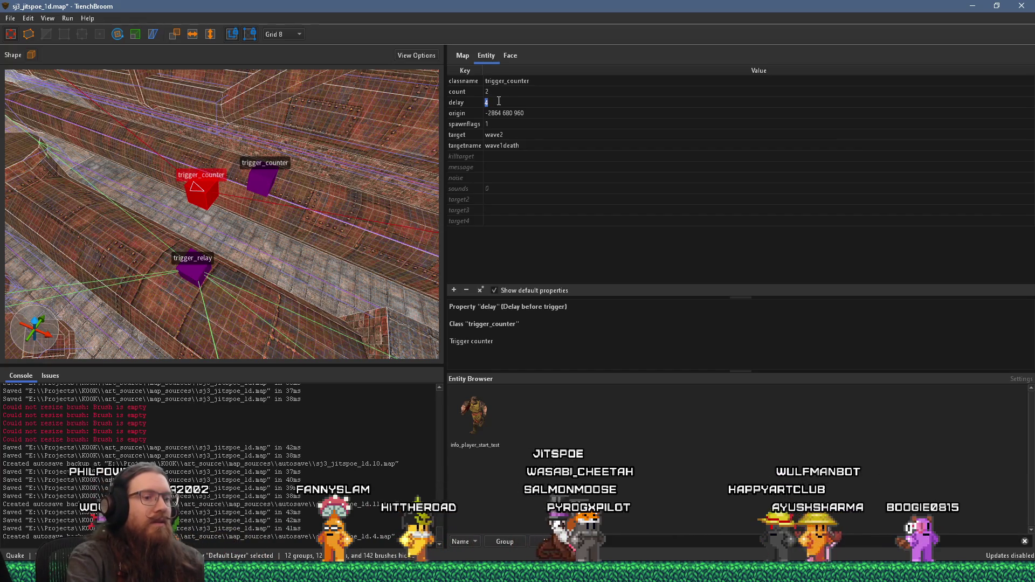
type("3")
key("Return")
mouse_move(210, 178)
left_mouse_down()
mouse_move(202, 238)
mouse_move(271, 238)
mouse_move(211, 270)
mouse_move(169, 258)
left_mouse_up()
Select the wave2death trigger_counter and show the map's layer list.
key("Escape")
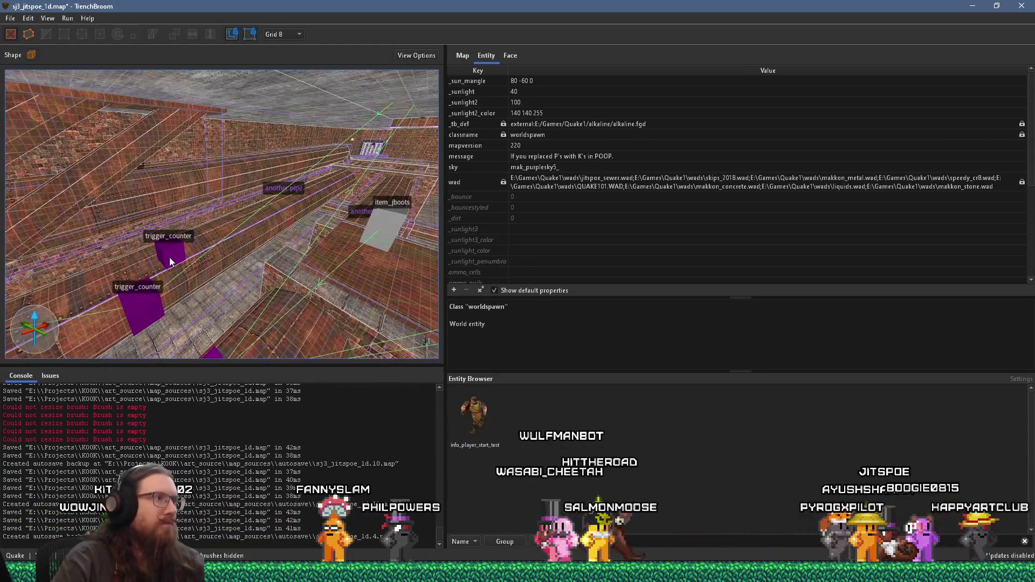
left_click(169, 257)
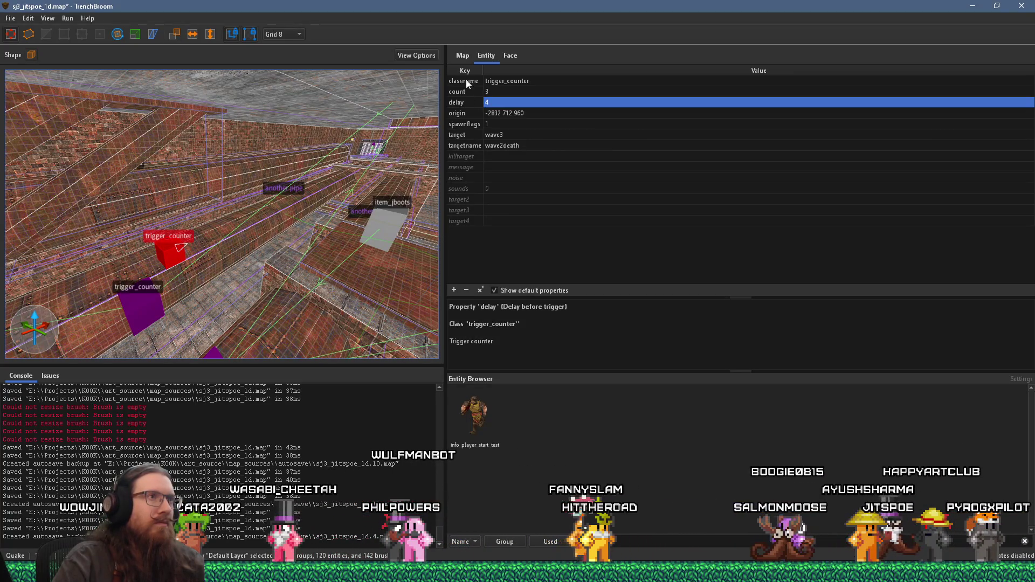
left_click(463, 56)
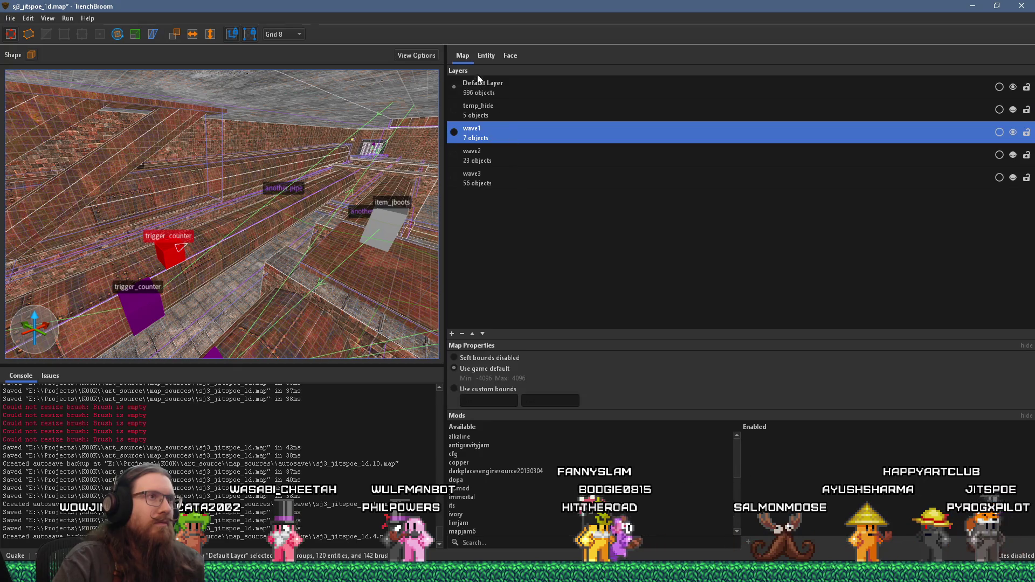
Move the selected wave2death trigger_counter into the wave3 layer via Move selection to layer.
left_click(484, 56)
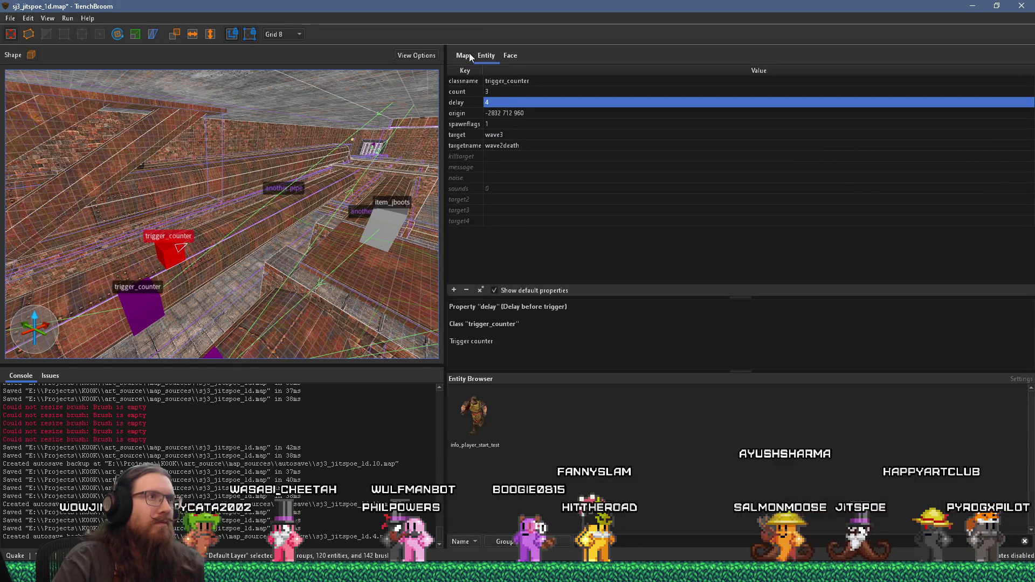
left_click(469, 54)
right_click(493, 173)
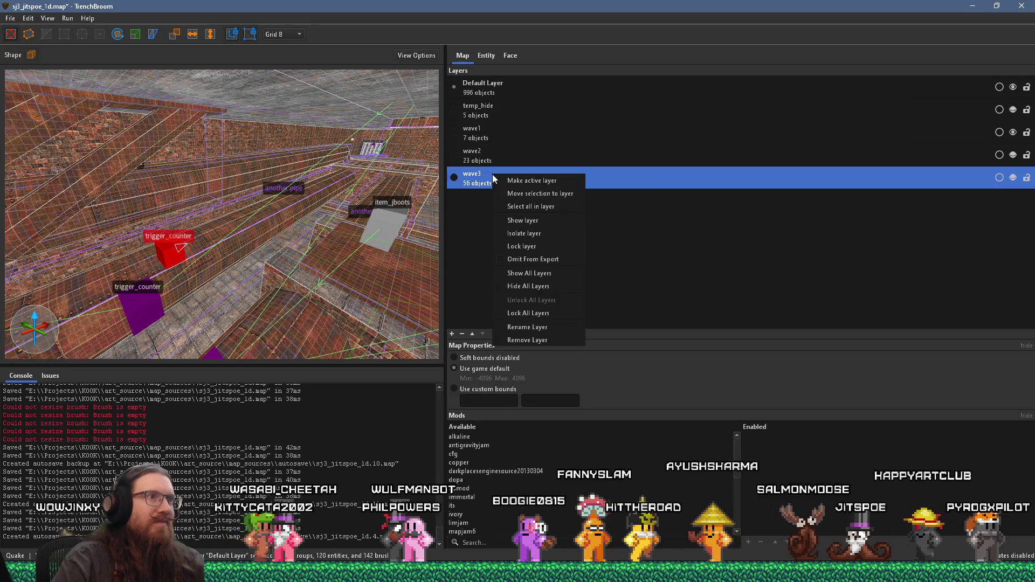
left_click(554, 194)
scroll(300, 225, "down", 3)
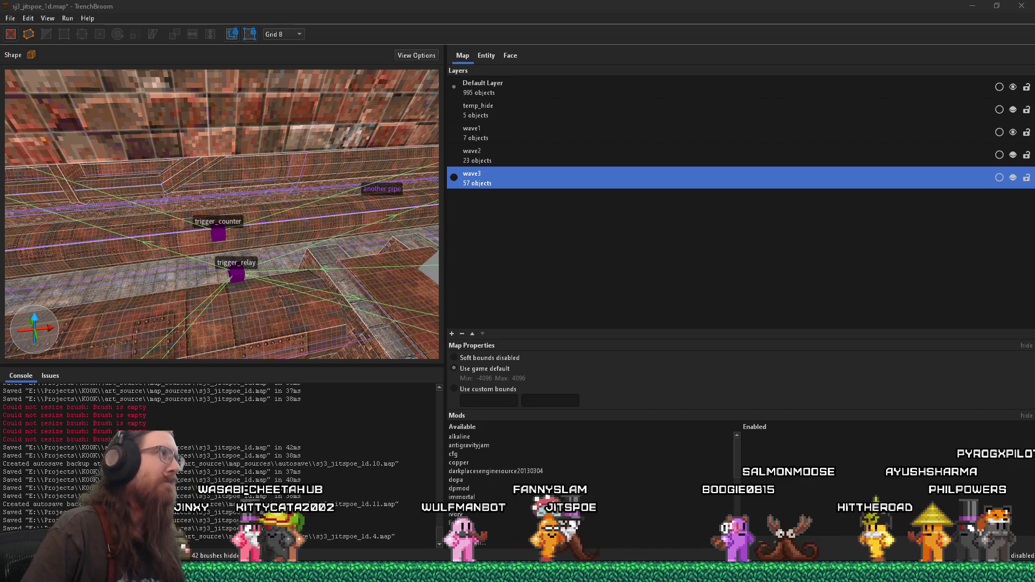
left_click(155, 5)
left_click(10, 18)
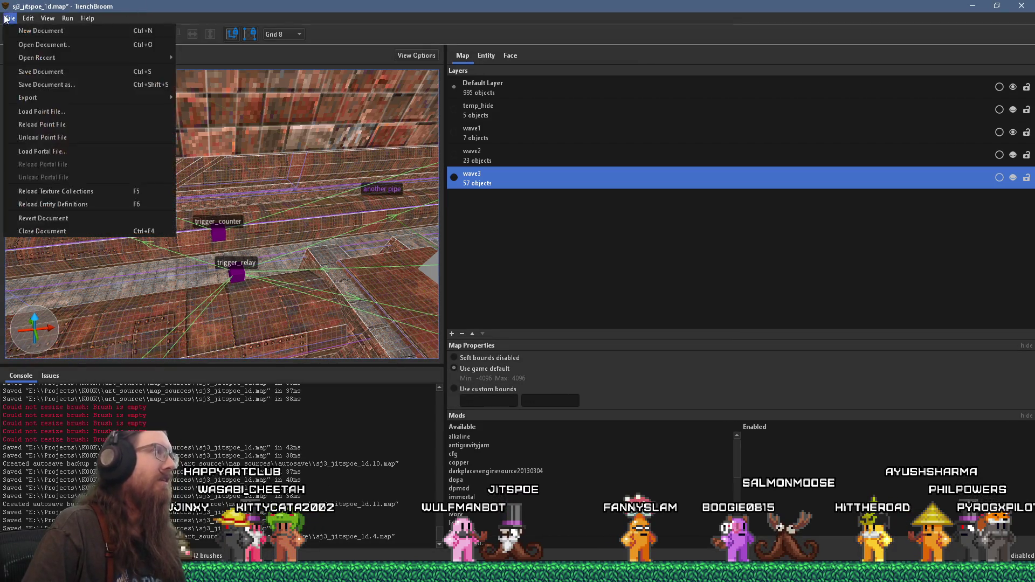
Save the sj3_jitspoe_1d map with File > Save Document.
left_click(31, 71)
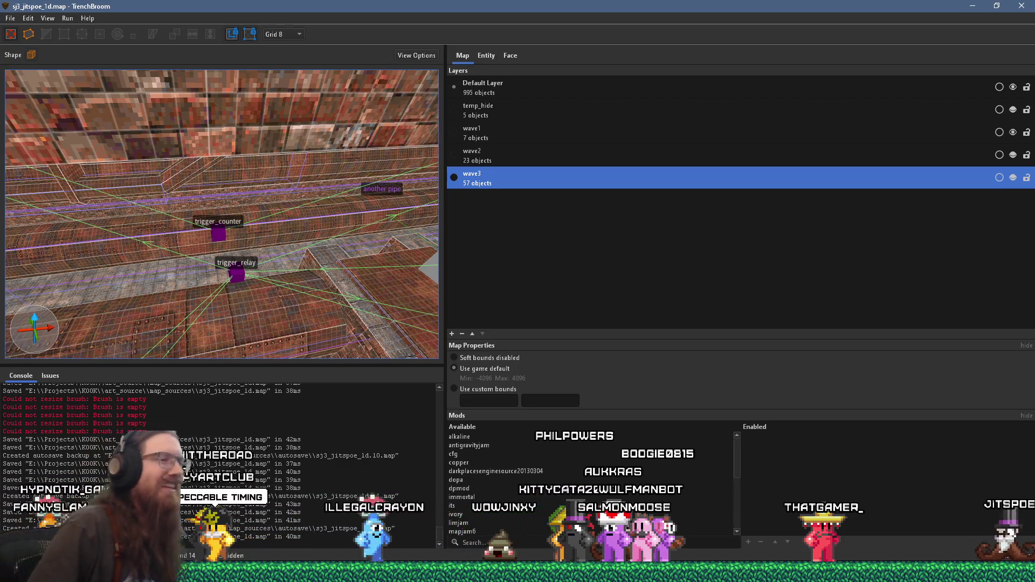
left_click_drag(273, 315, 328, 125)
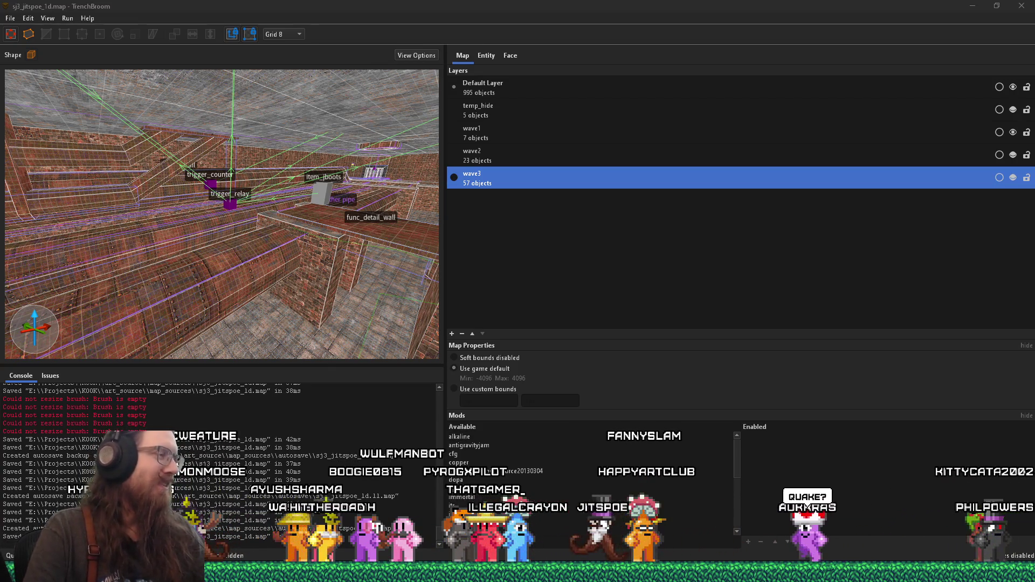
mouse_move(145, 342)
left_mouse_down()
mouse_move(224, 291)
mouse_move(304, 207)
mouse_move(214, 206)
left_mouse_up()
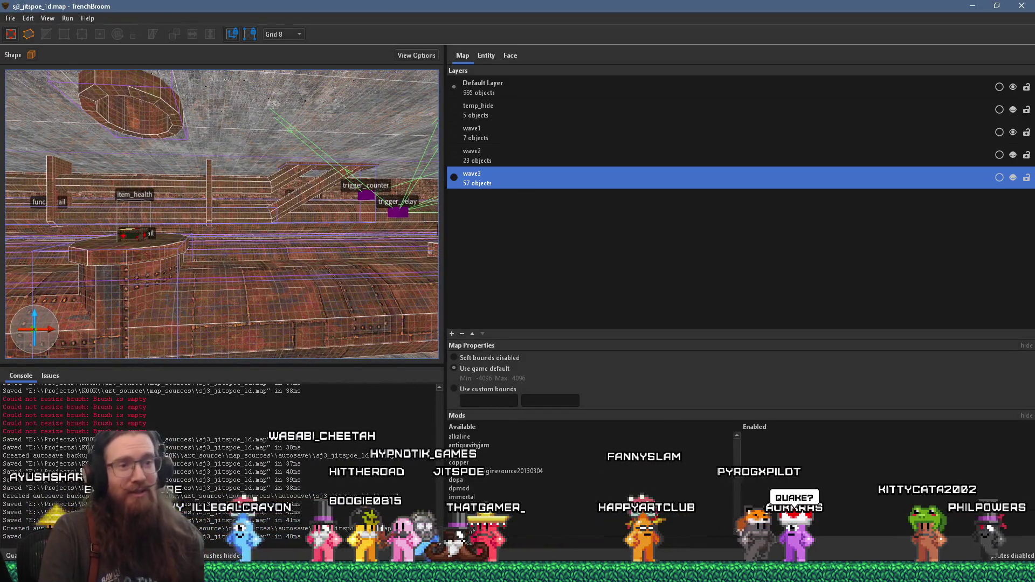
mouse_move(779, 573)
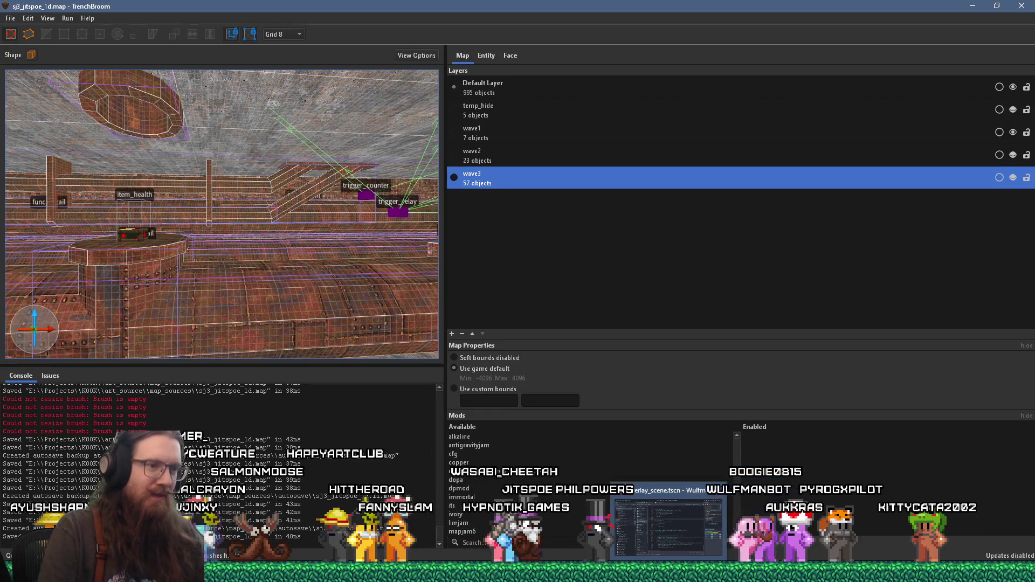
Switch to the Godot editor and run the KOOK project.
left_click(668, 526)
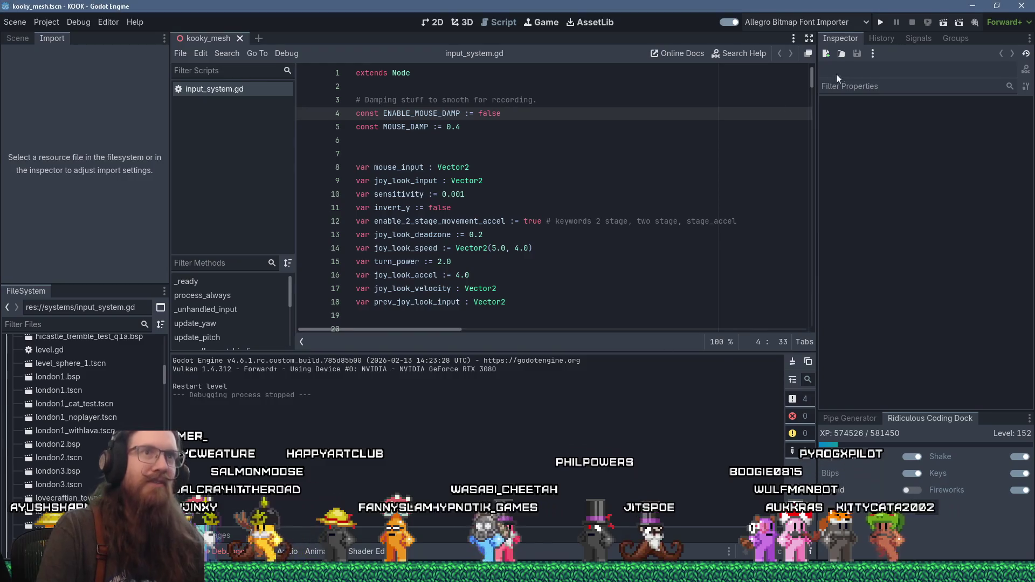
left_click(880, 22)
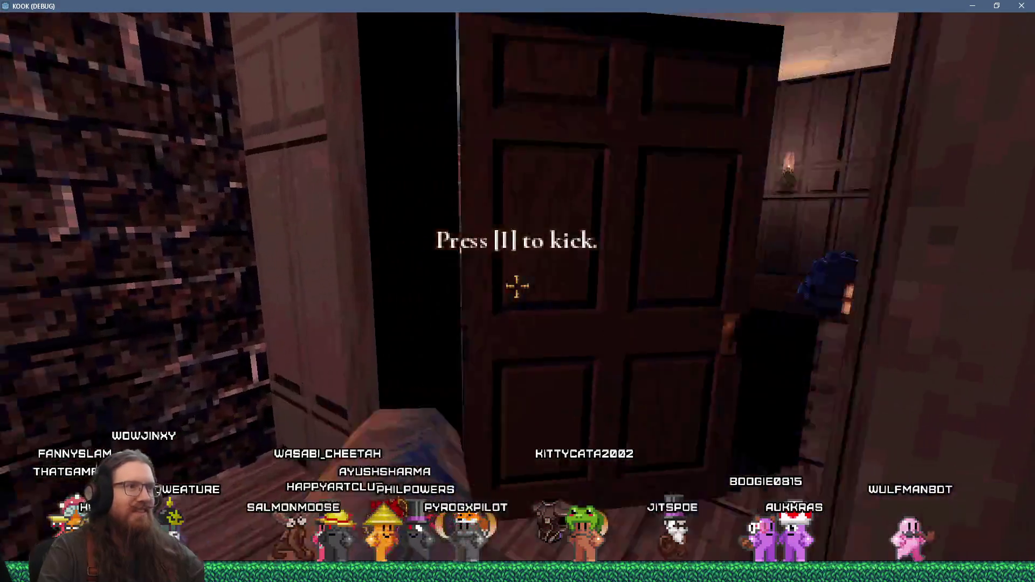
Kick open the wooden door, pick up and throw the blue creature, then grab it again.
key("e")
key("w")
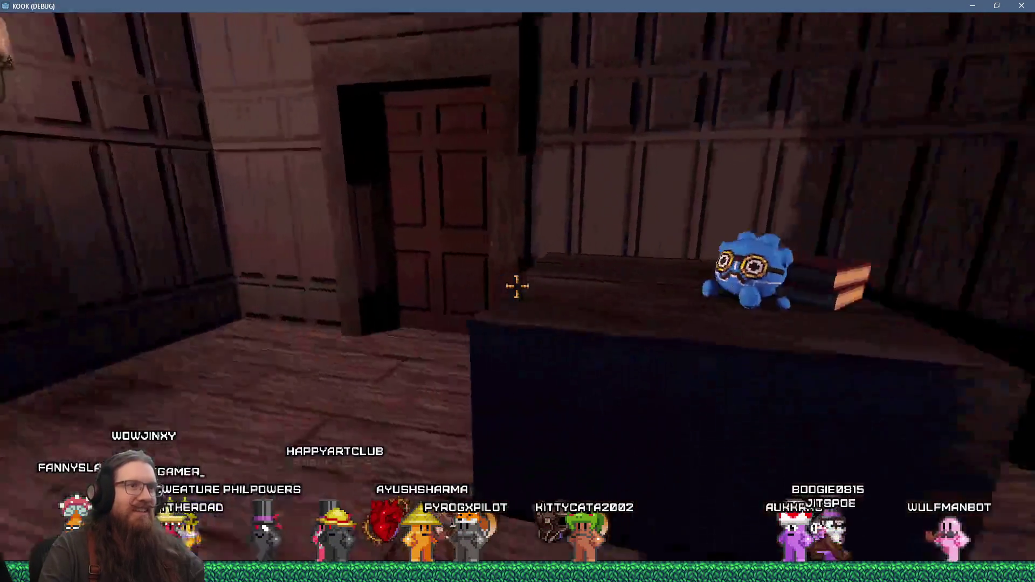
key("period")
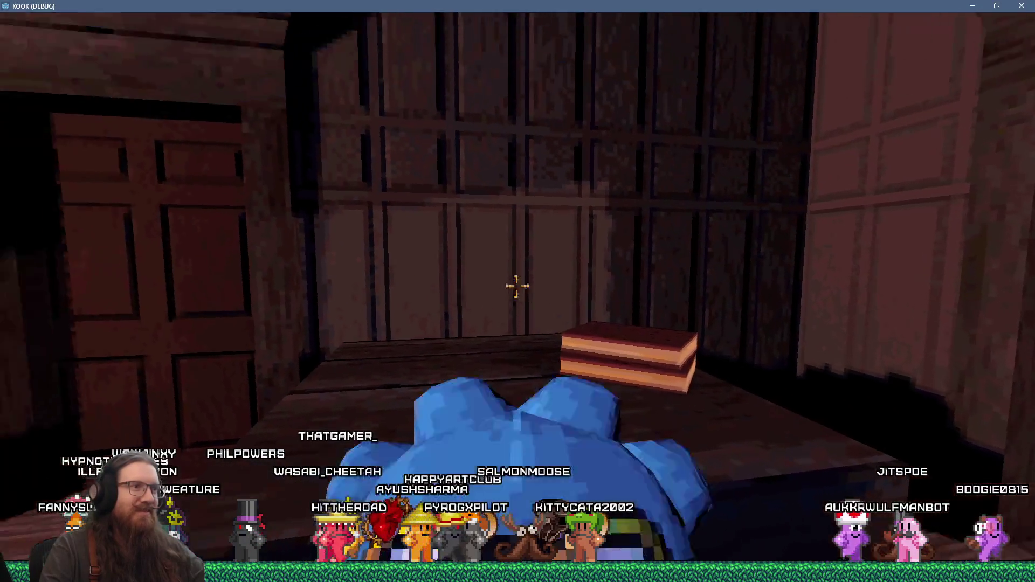
left_click(517, 285)
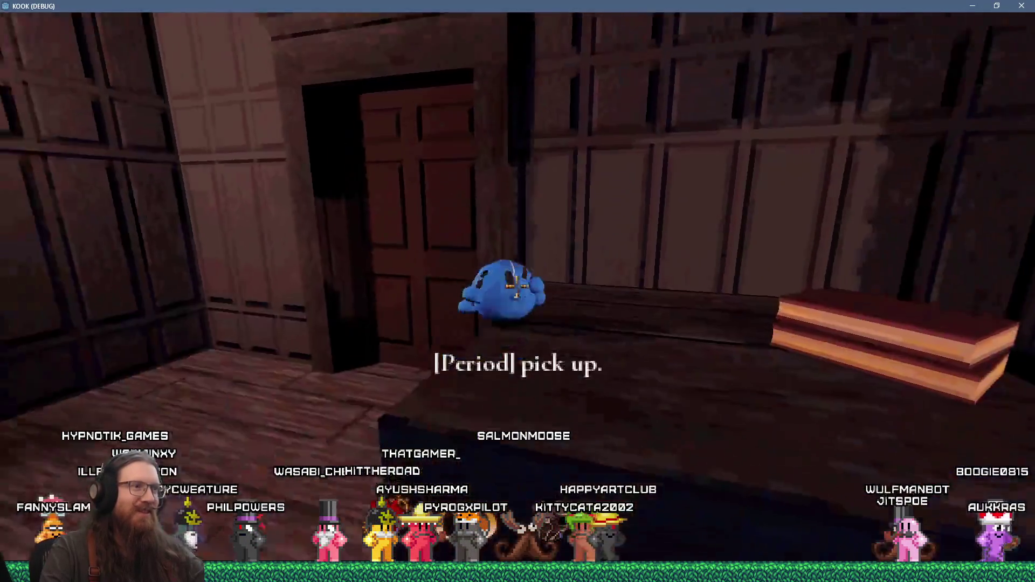
key("w")
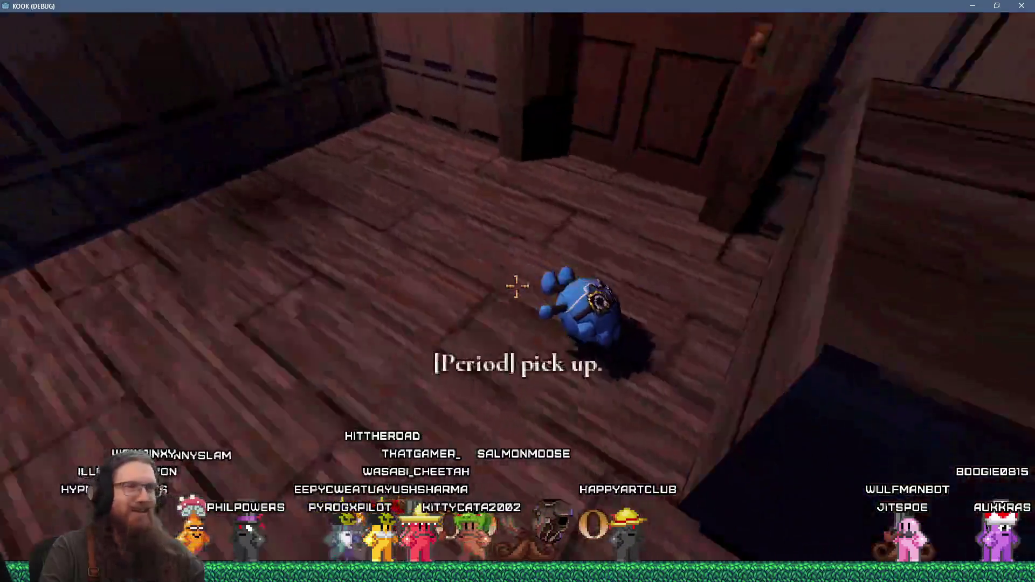
key("period")
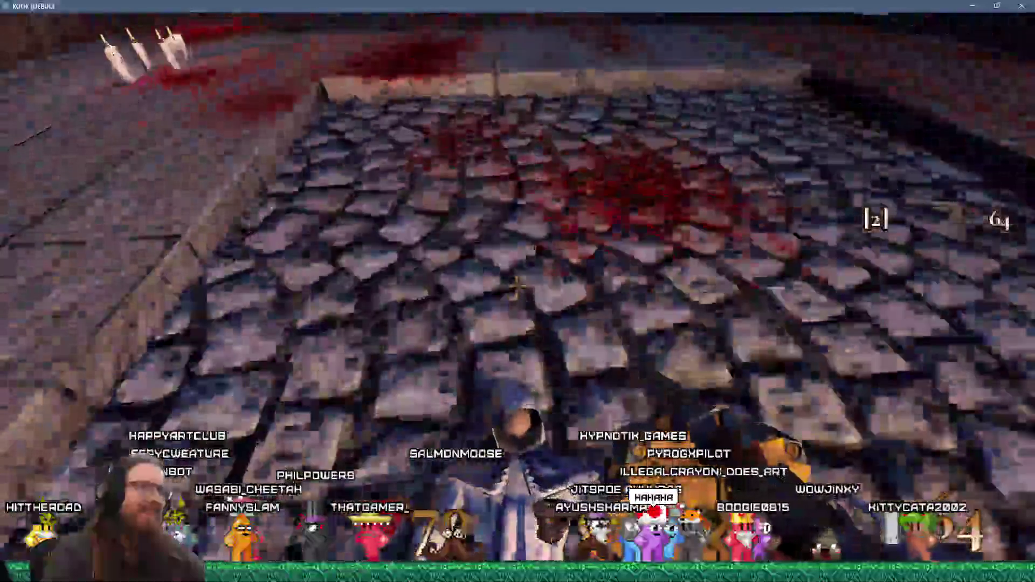
Walk down the alley firing the shotgun, switch to the time-distortion gun, and open the console.
key("w")
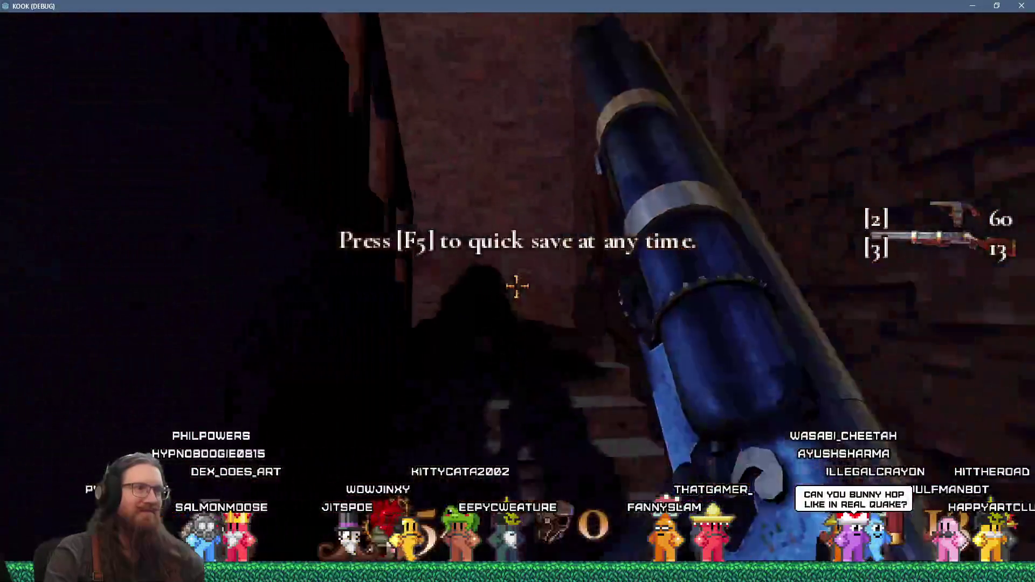
left_click(518, 286)
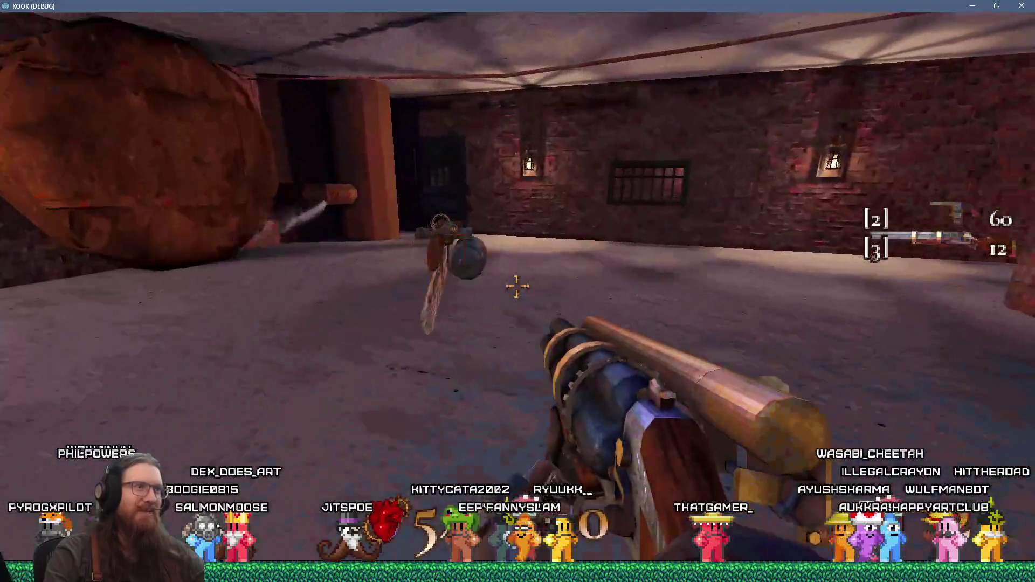
key("4")
key("grave")
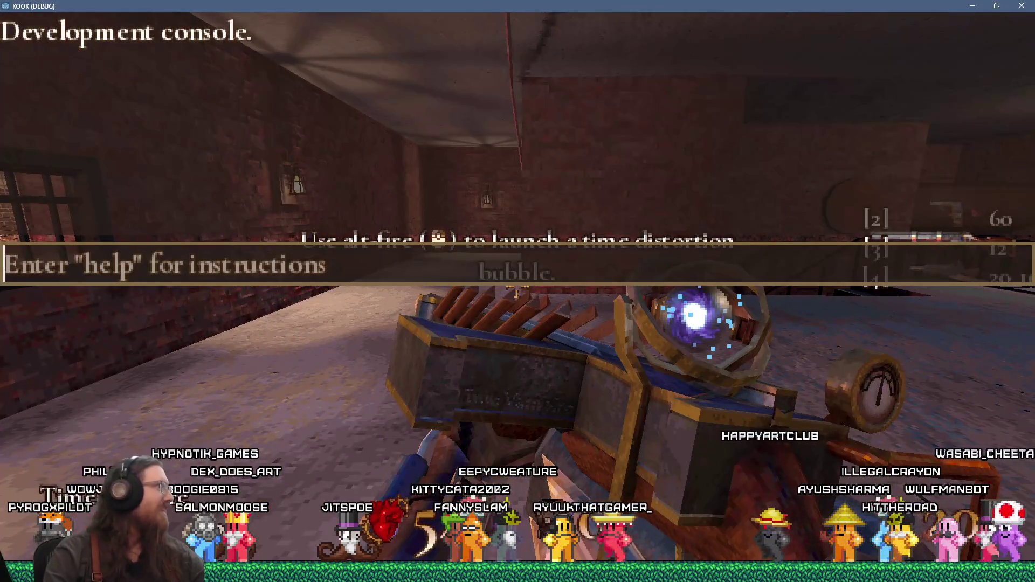
key("alt+Tab")
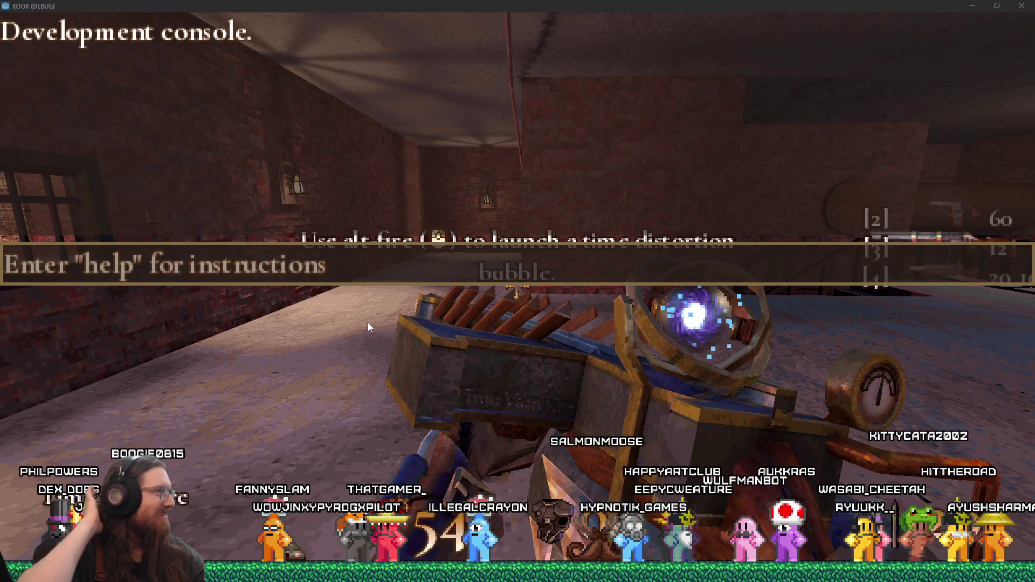
Close the console, trap the robed figures in a time bubble, shoot them, and launch a donut.
key("grave")
right_click(521, 340)
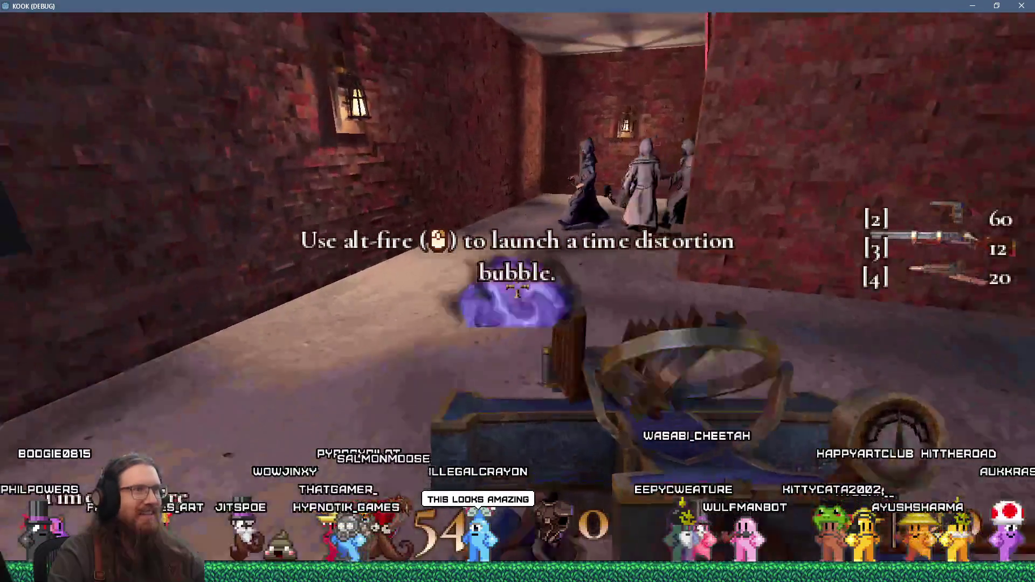
left_click(518, 291)
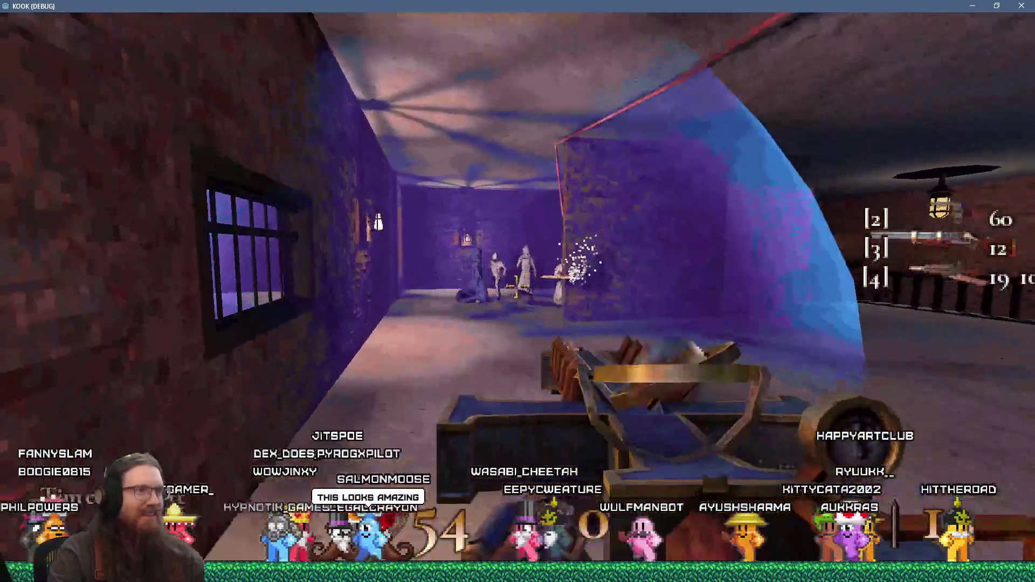
left_click(518, 291)
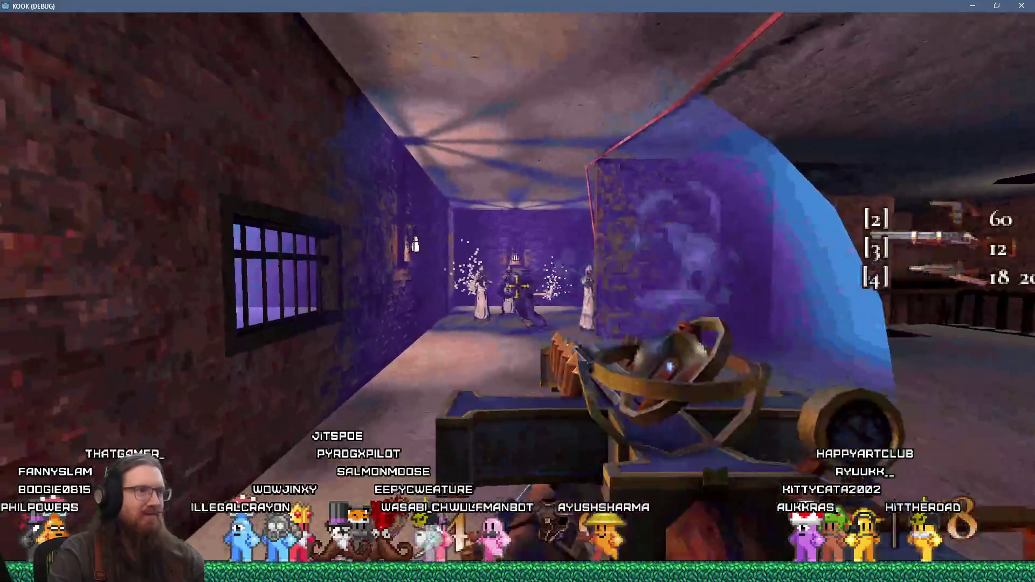
left_click(518, 291)
left_click(518, 291)
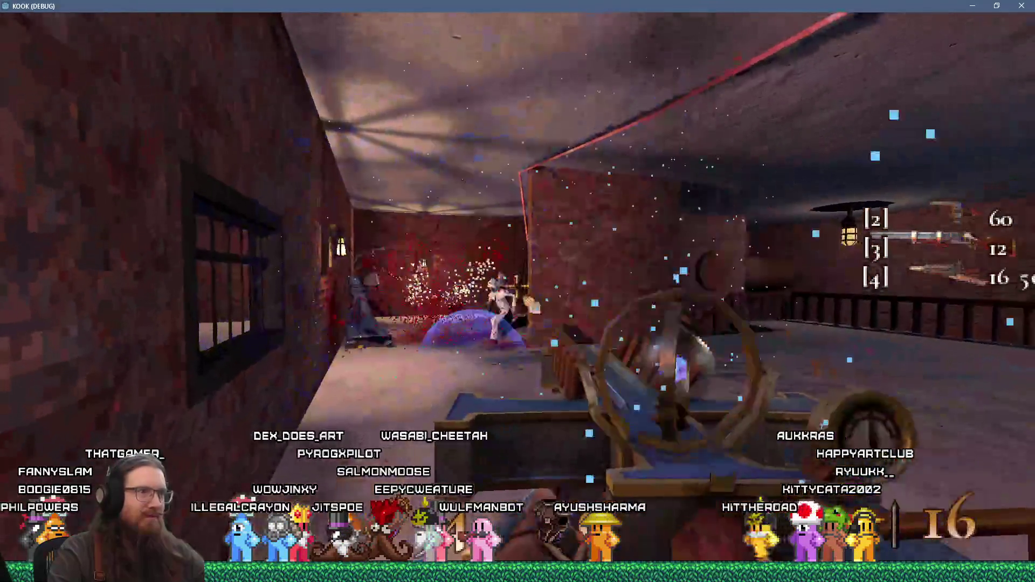
left_click(517, 291)
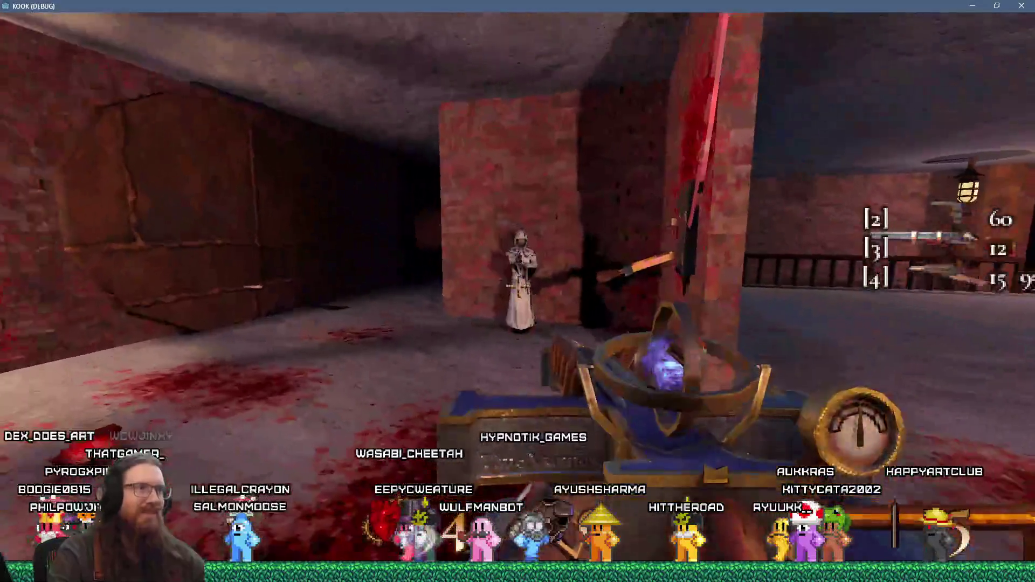
left_click(518, 291)
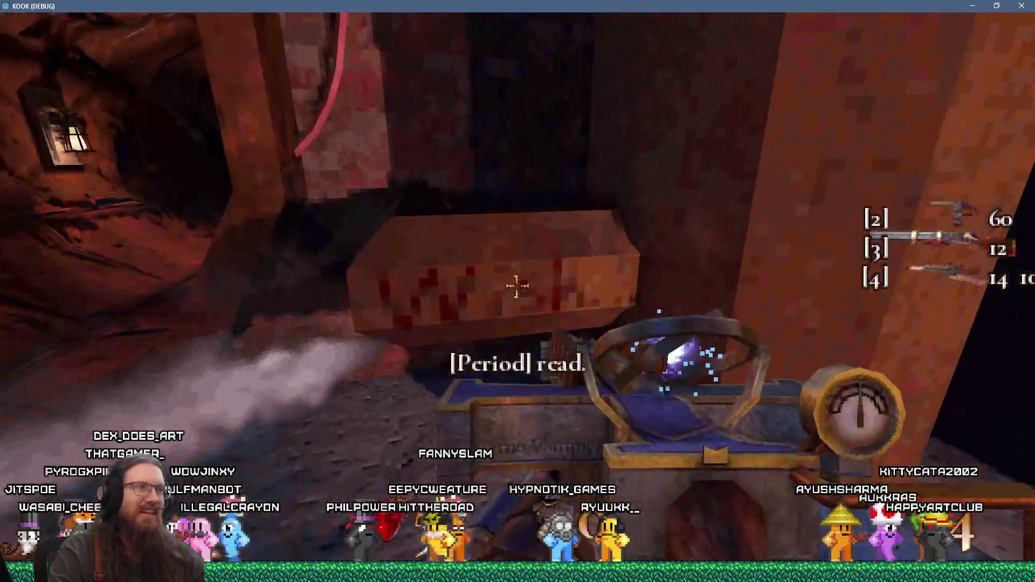
left_click(517, 287)
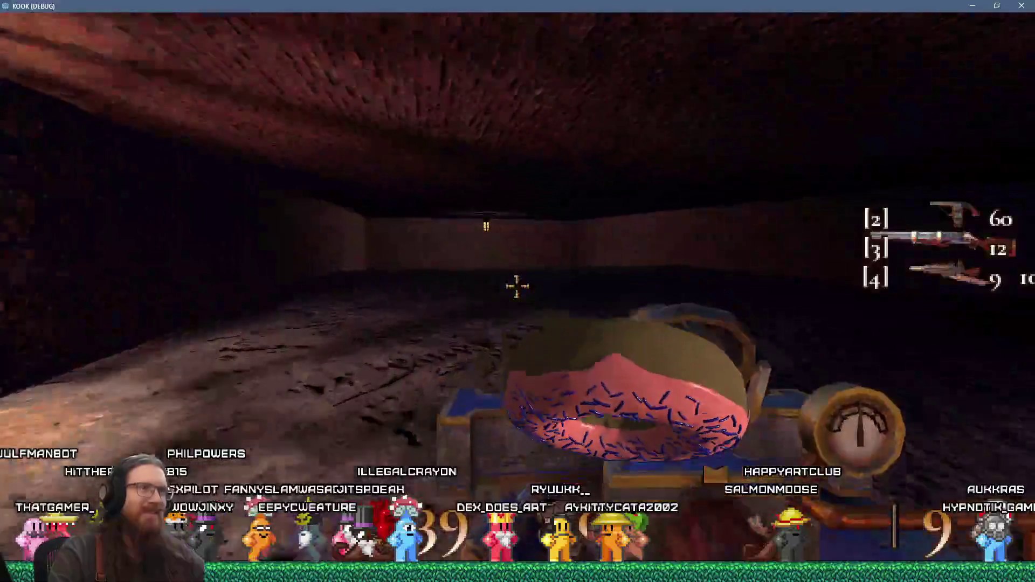
left_click(516, 287)
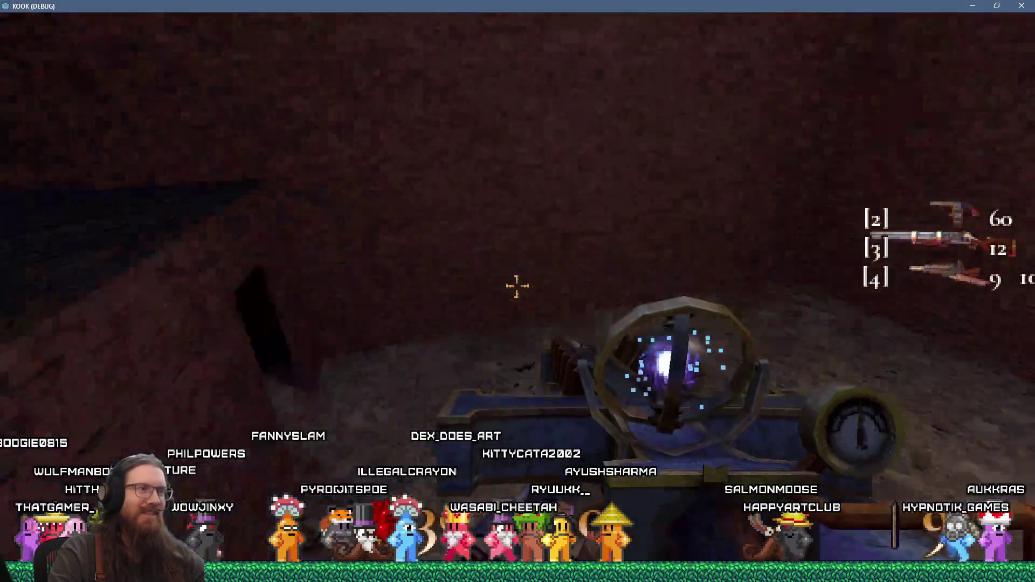
Grab the Health Syringe, go through the pipe tunnel, and kill the room's enemies inside a time bubble.
key("w")
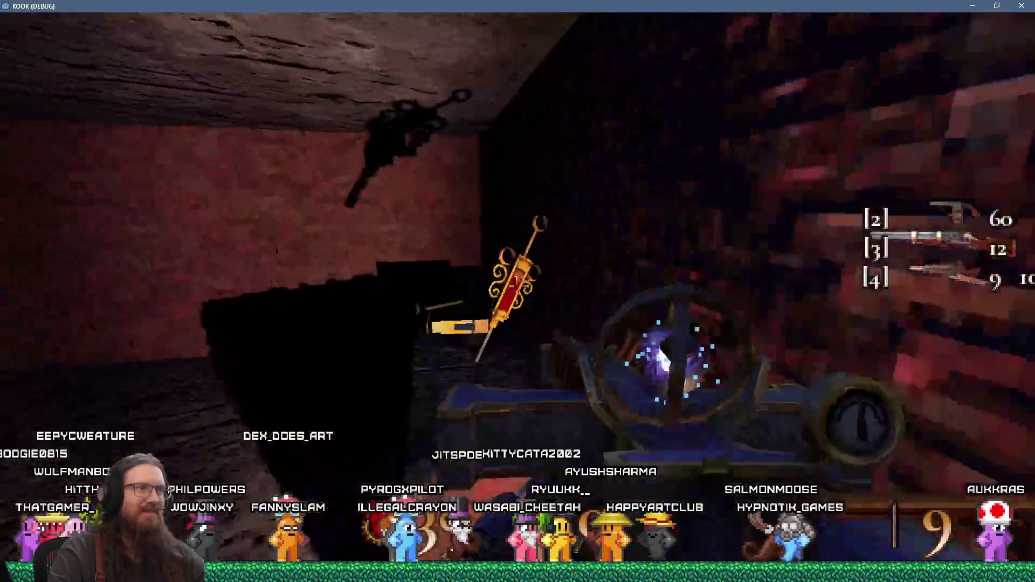
key("w")
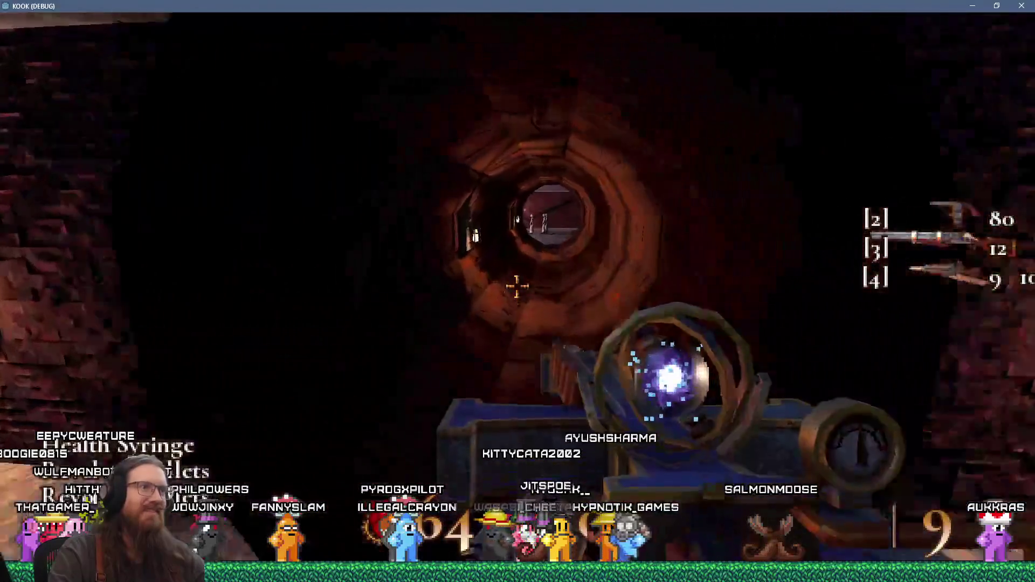
key("w")
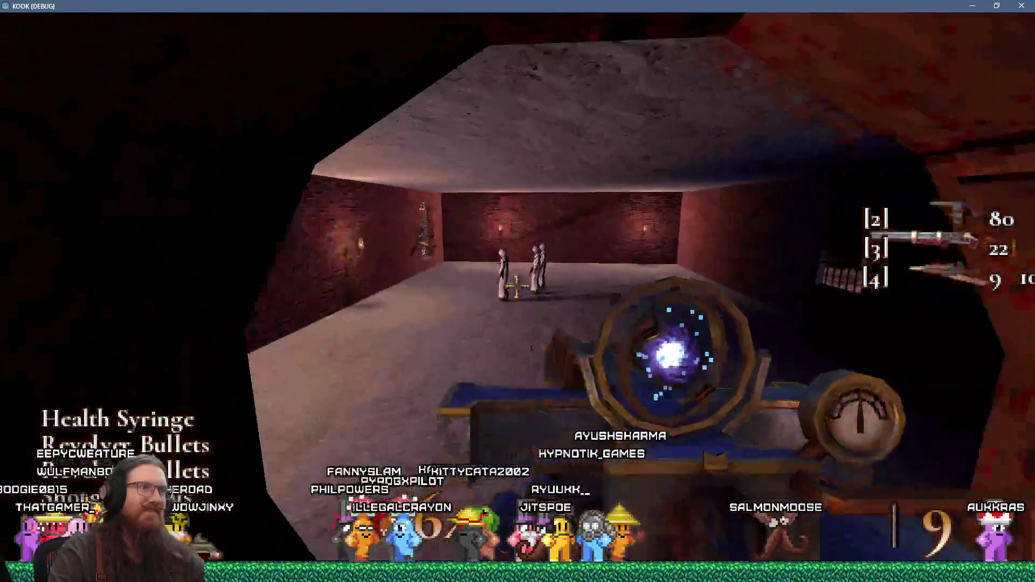
left_click(516, 287)
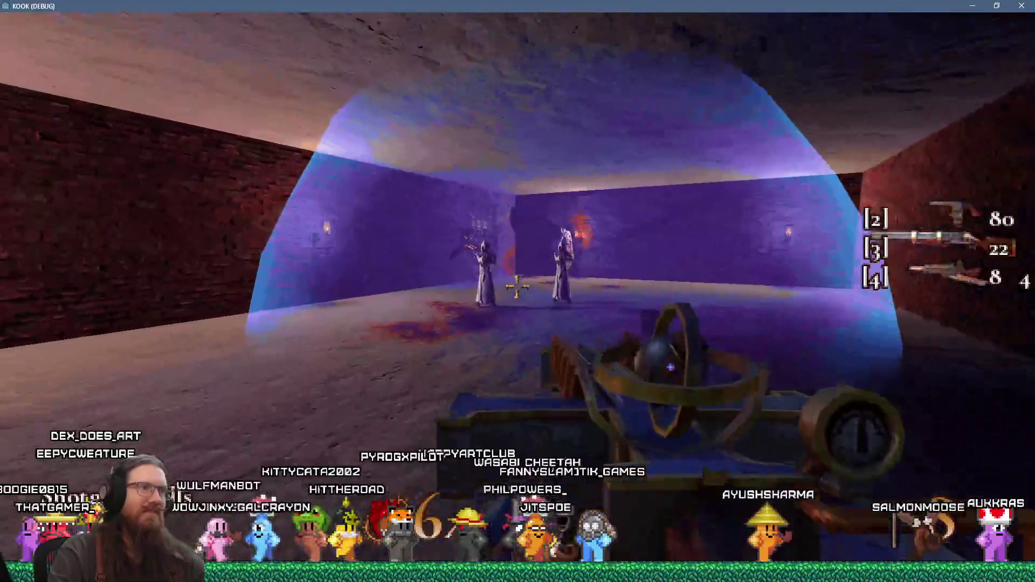
left_click(516, 286)
left_click(517, 287)
Walk out of the red brick corridor and along the lit cobbled street.
key("w")
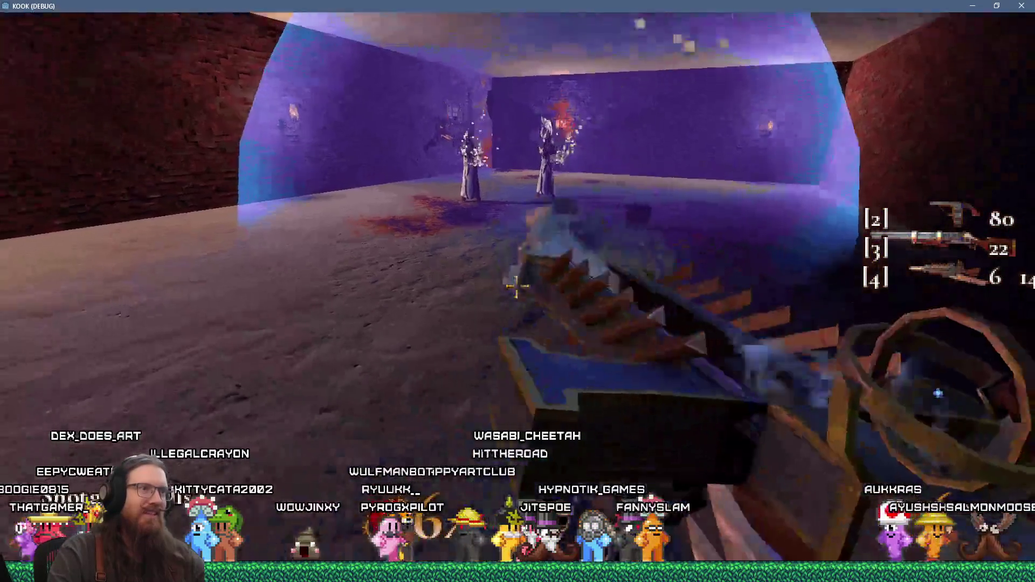
key("w")
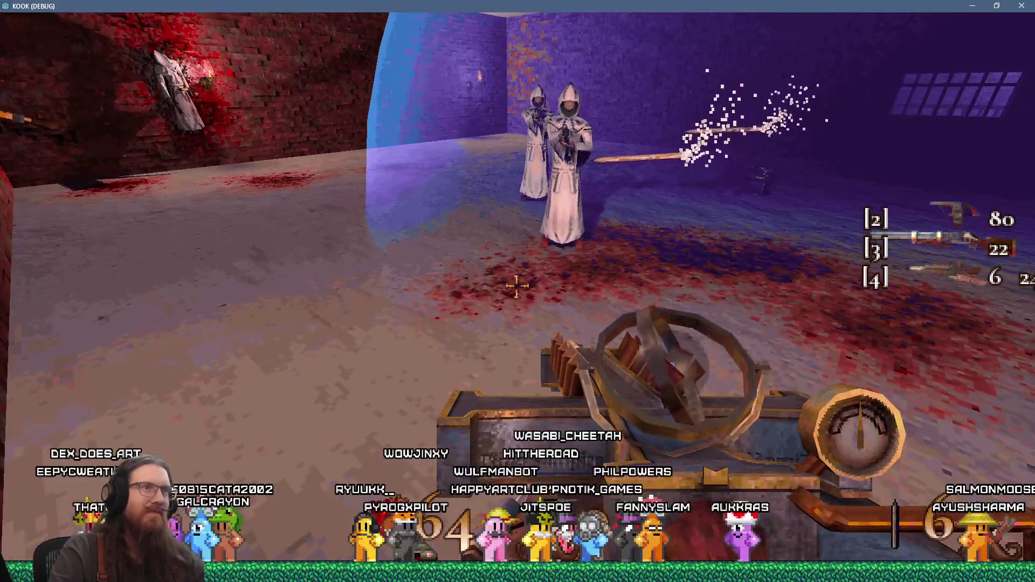
key("w")
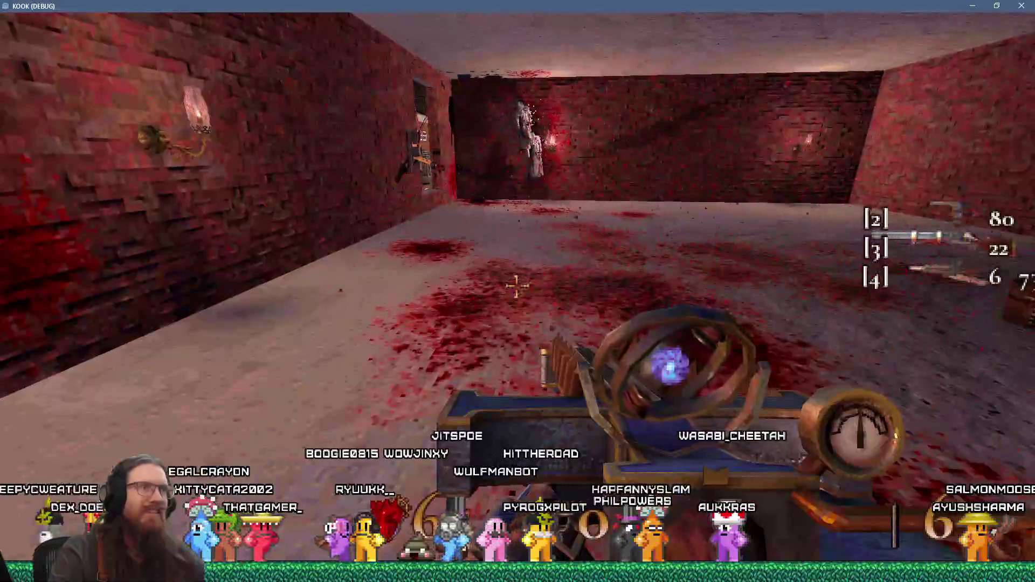
key("w")
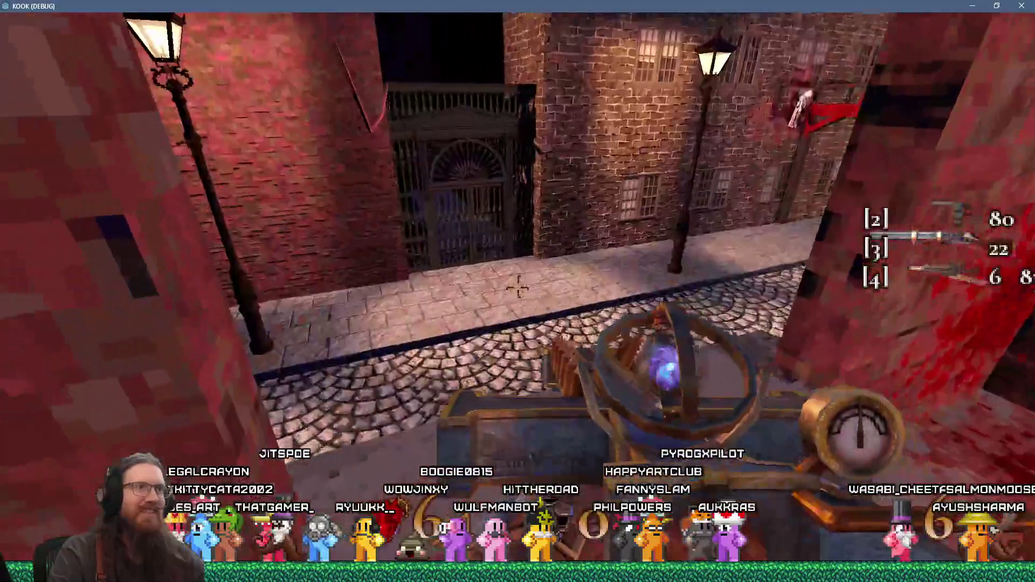
key("w")
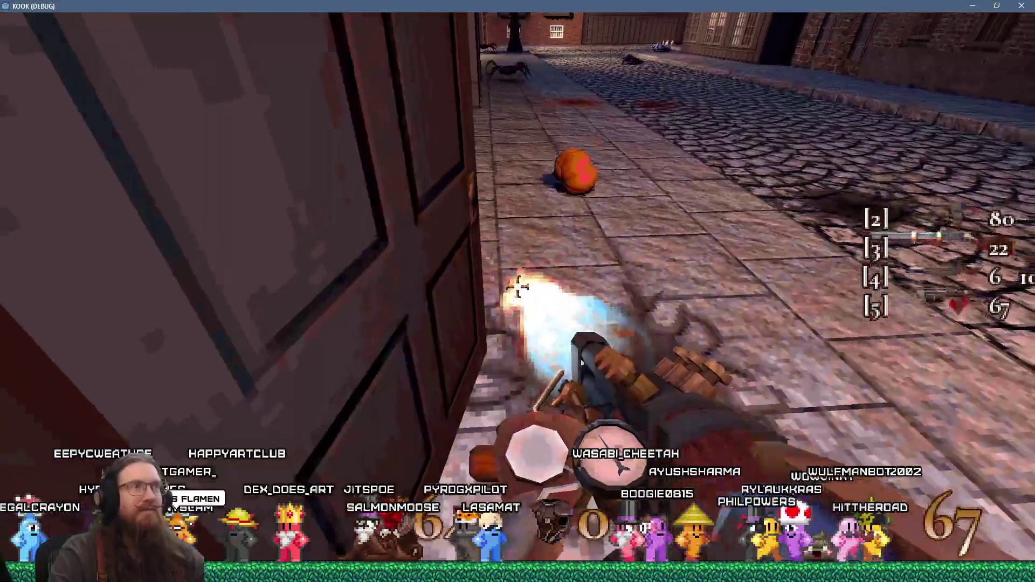
key("w")
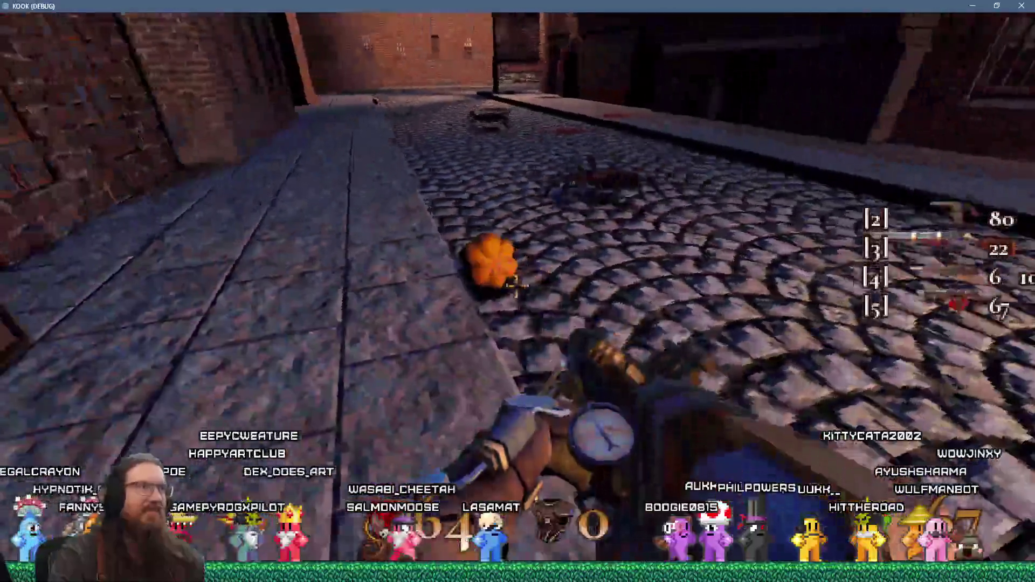
Shoot the side-street enemy and the spiders along the cobbled street and plaza.
left_click(516, 286)
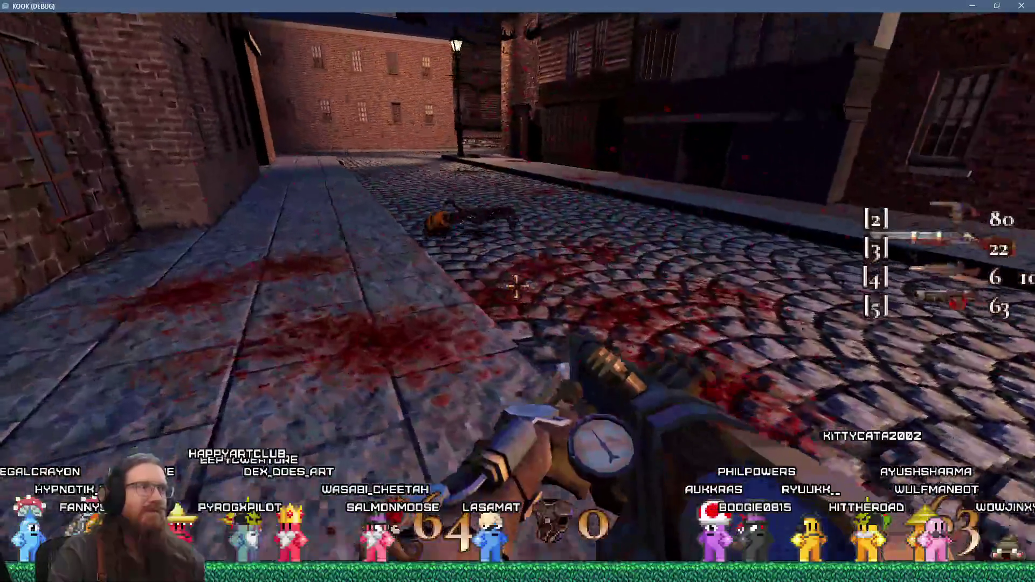
key("w")
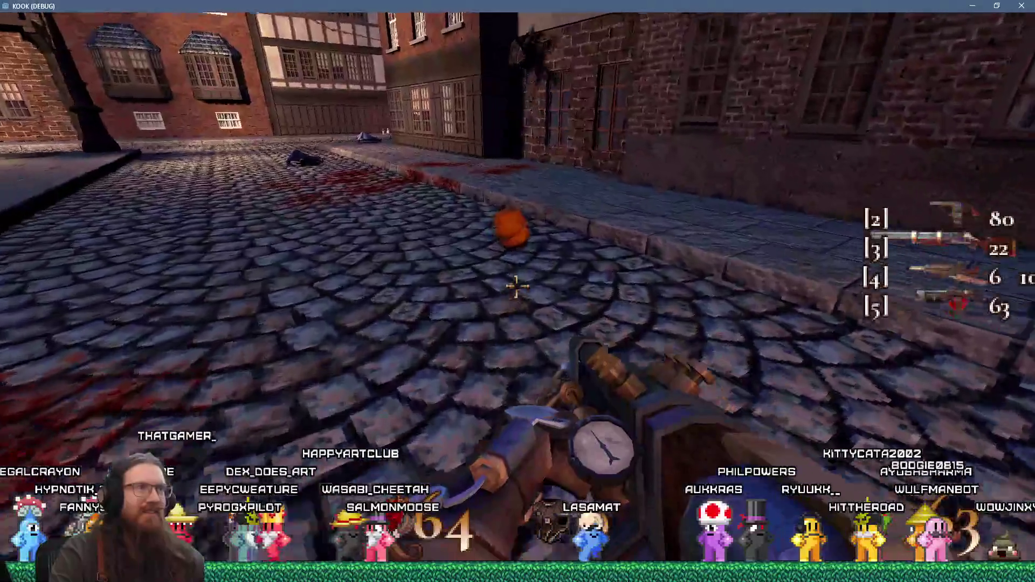
left_click(516, 285)
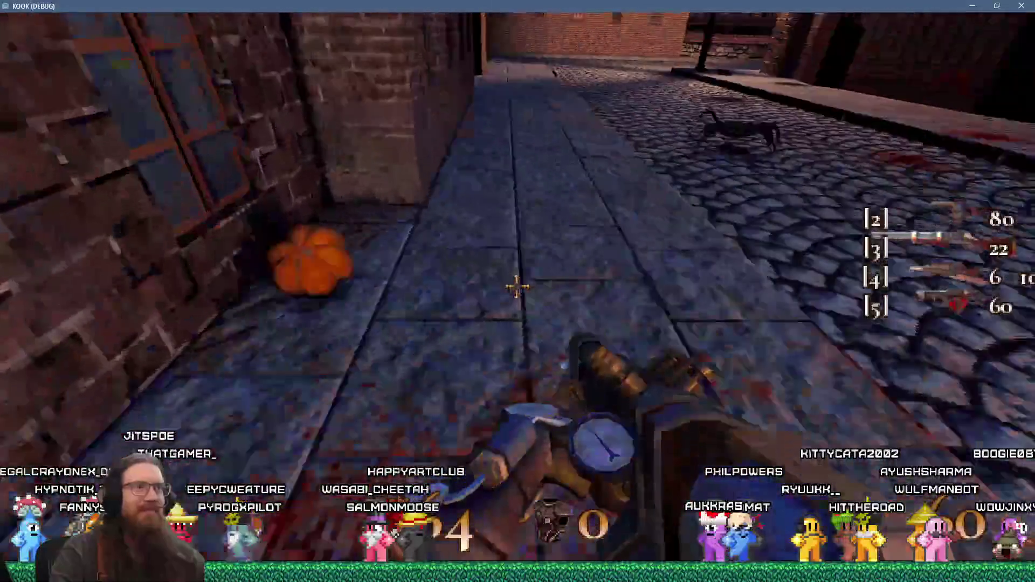
left_click(516, 286)
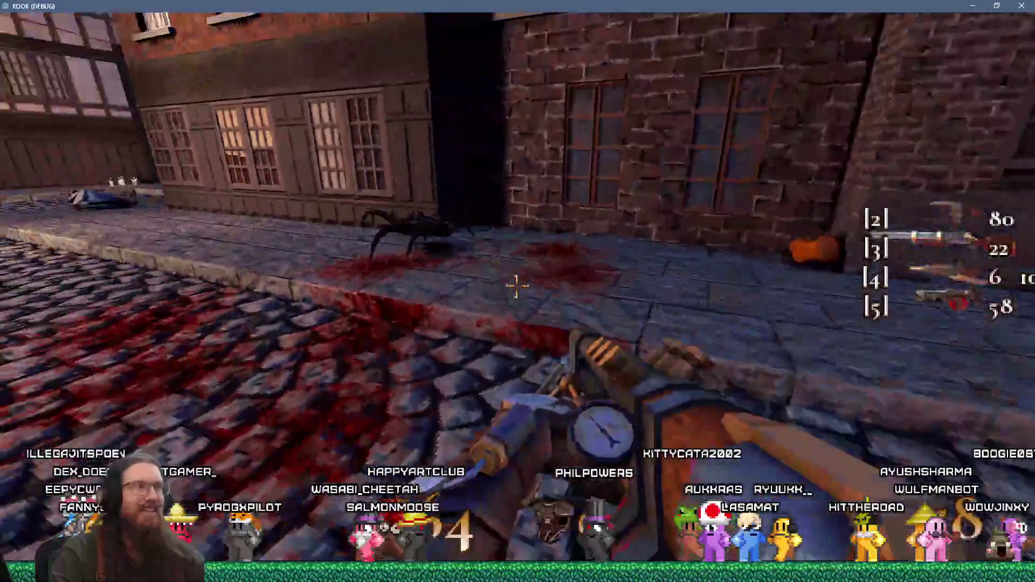
left_click(516, 286)
left_click(516, 286)
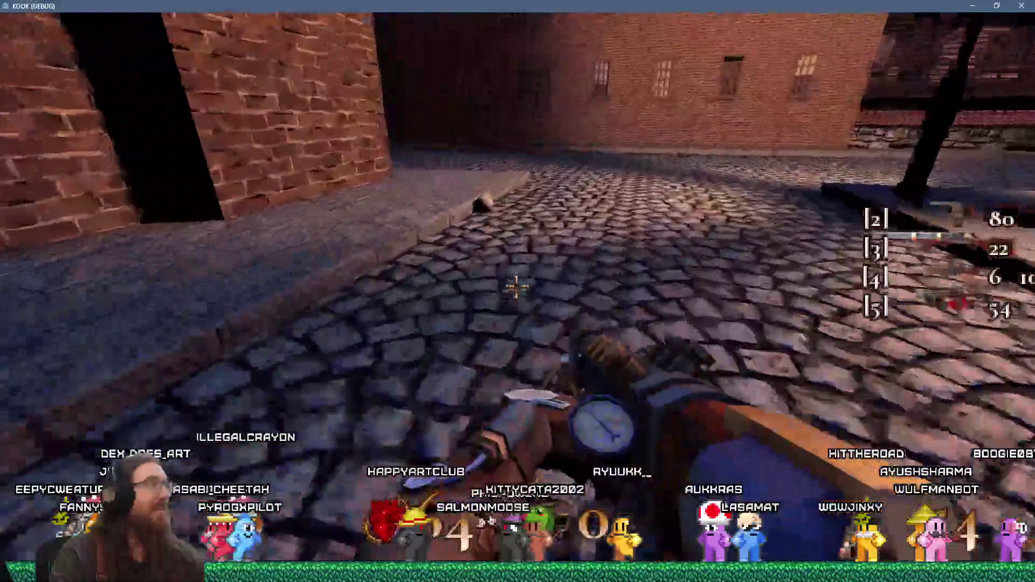
left_click(516, 286)
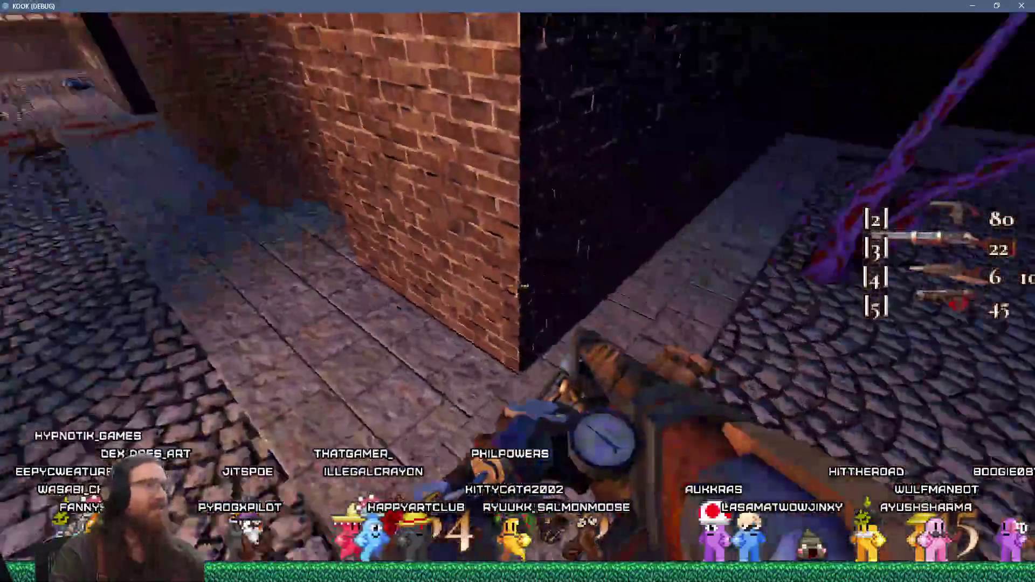
left_click(518, 286)
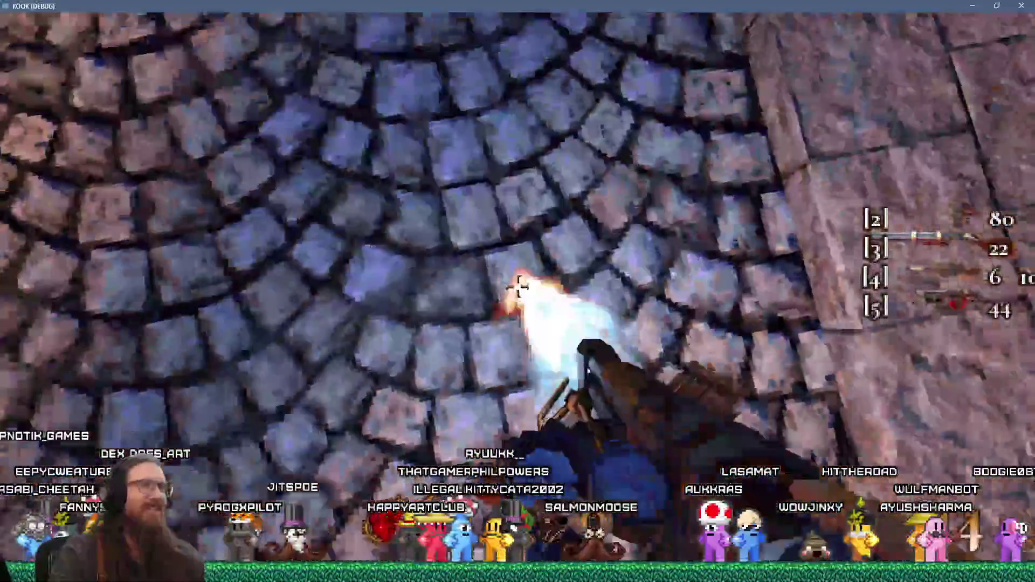
left_click(517, 286)
left_click_drag(517, 286, 518, 286)
left_click(518, 286)
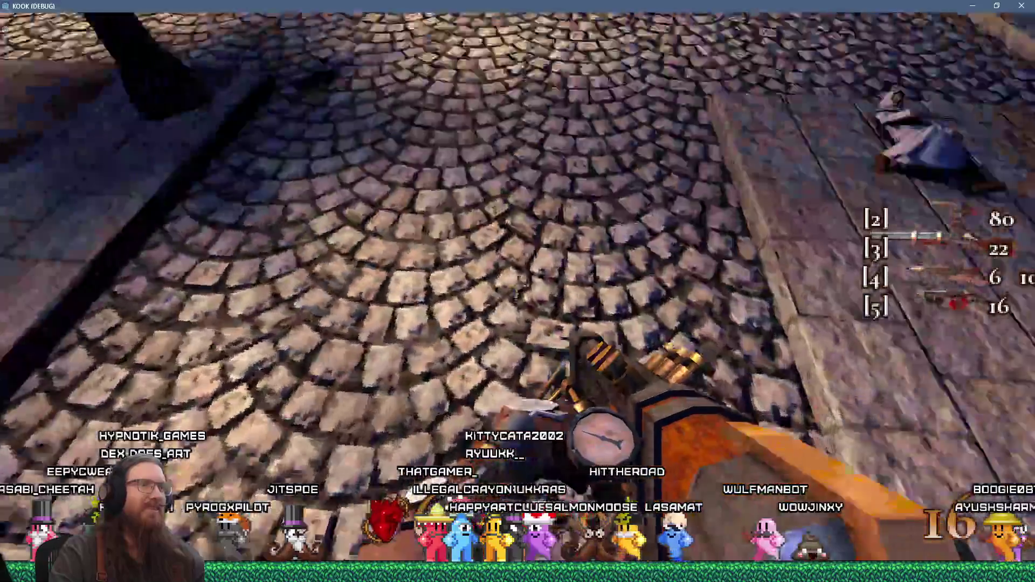
Pass the iron gate, burn enemies with the flamethrower, and collect the armor and health pickups.
key("w")
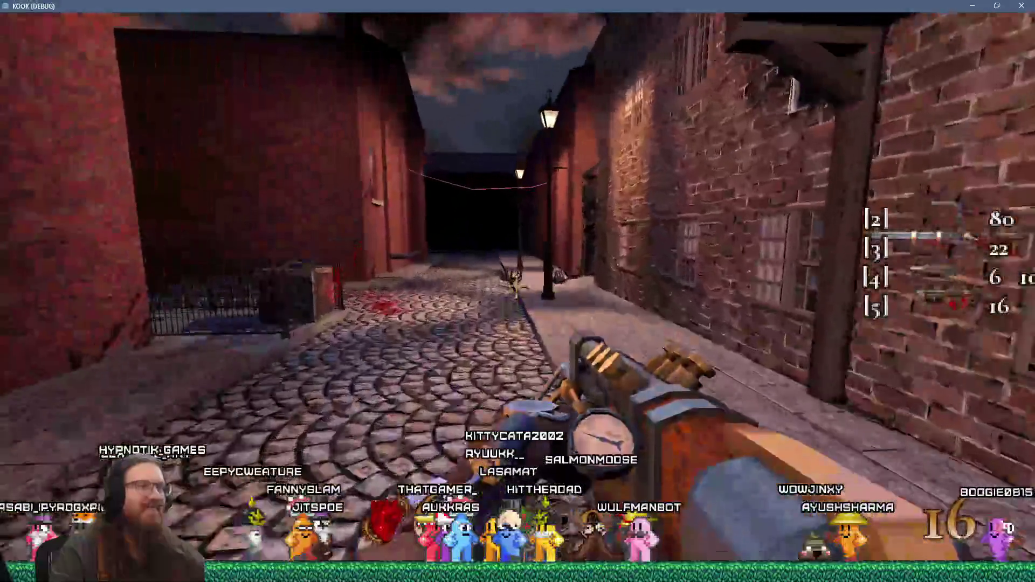
key("w")
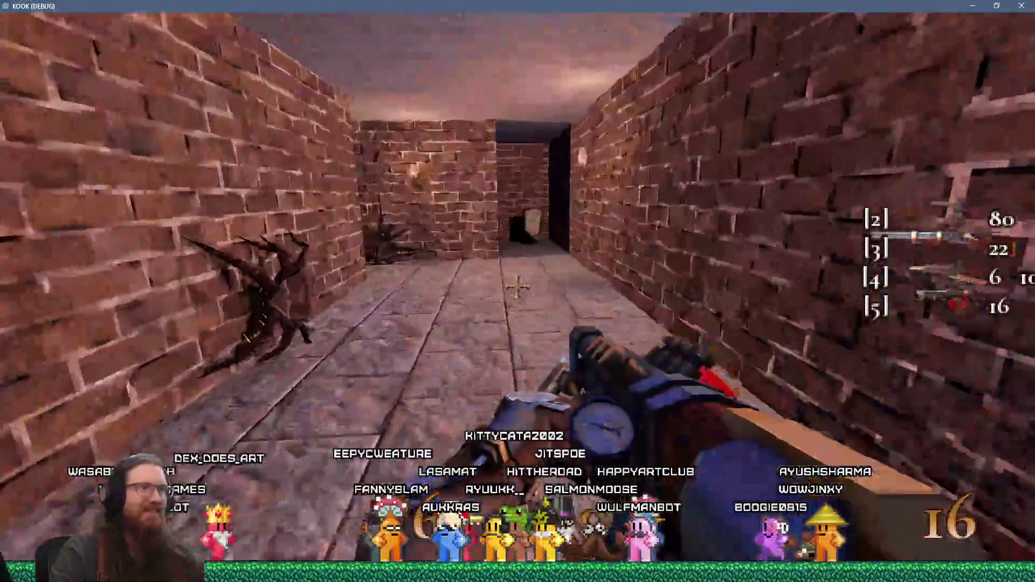
left_click(517, 286)
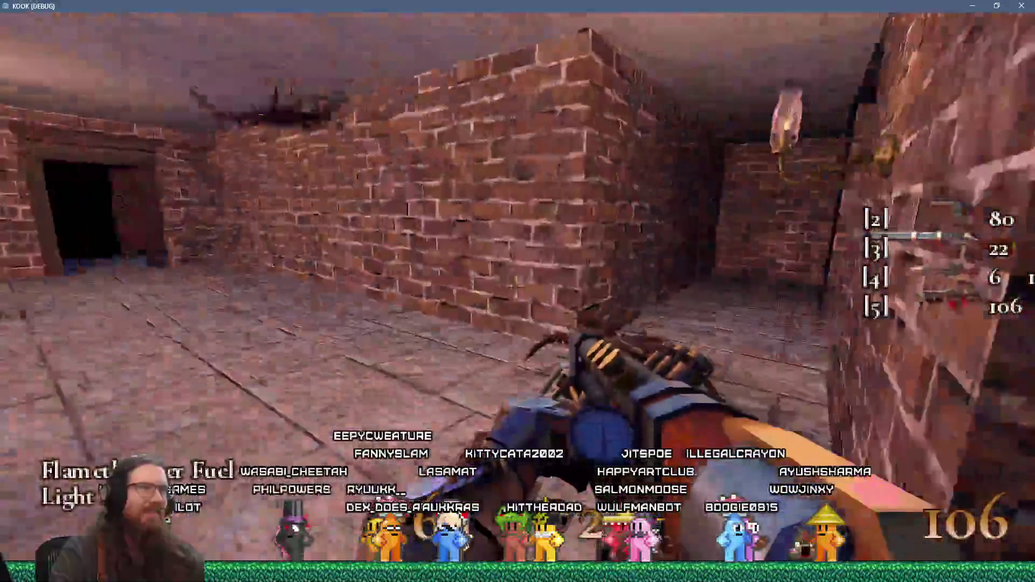
left_click(518, 286)
key("w")
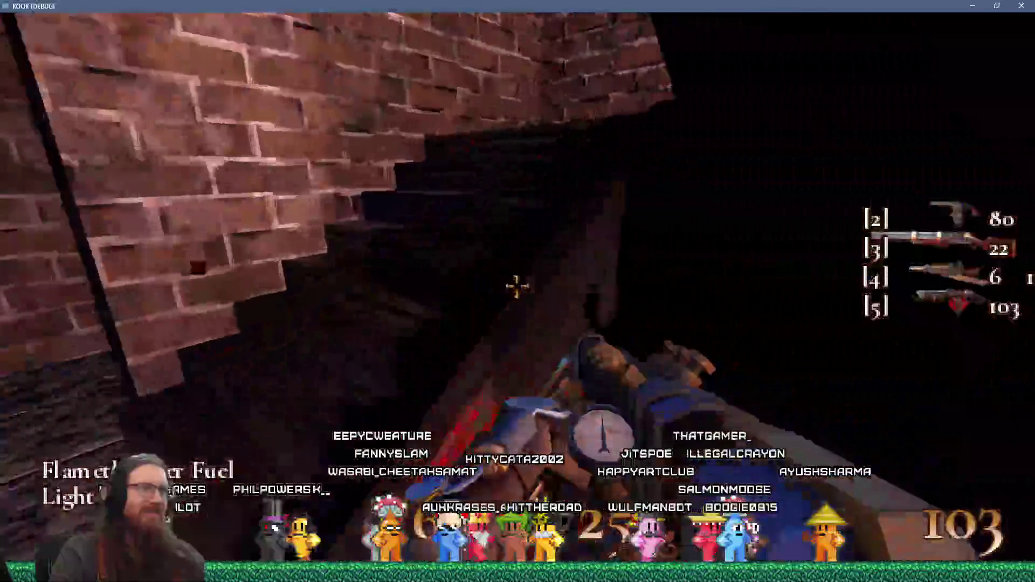
key("w")
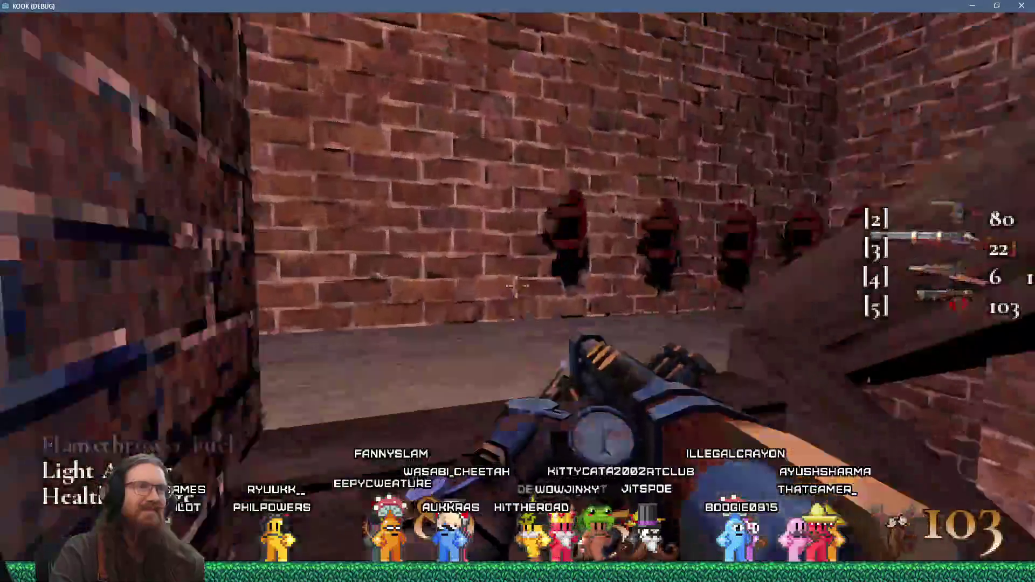
key("w")
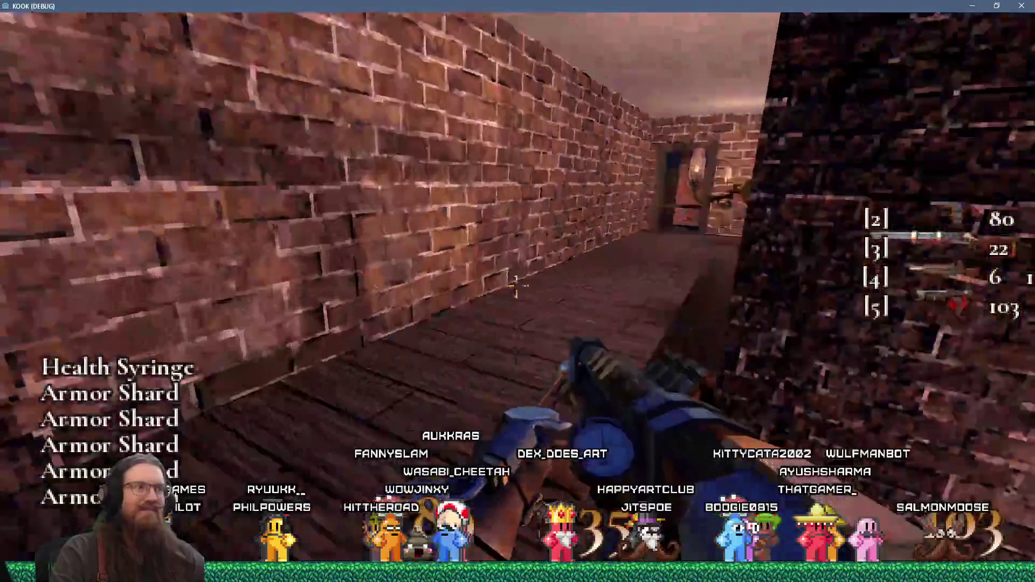
key("w")
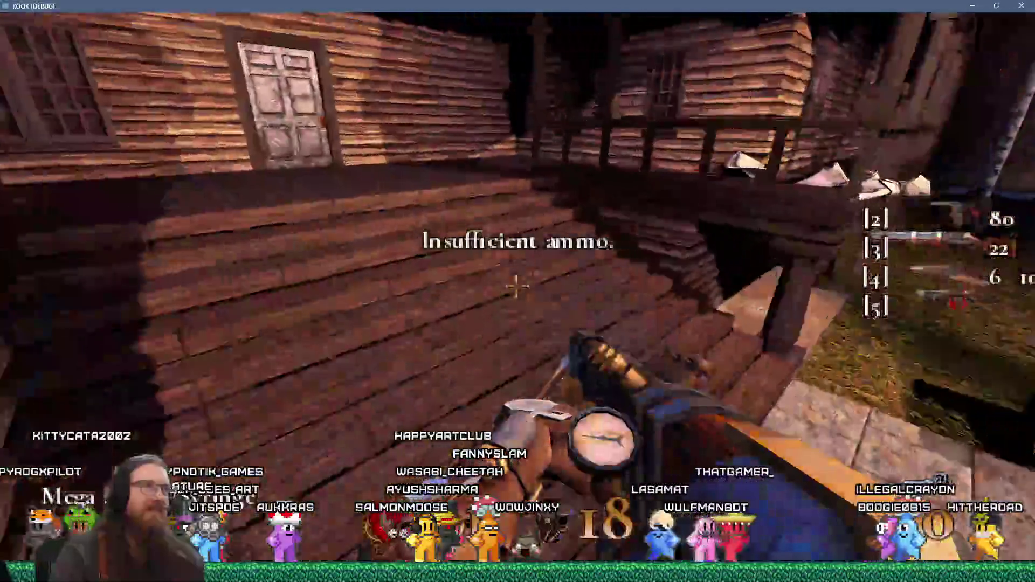
Enter the exit portal to finish the level, then run 'quit' in the development console.
key("e")
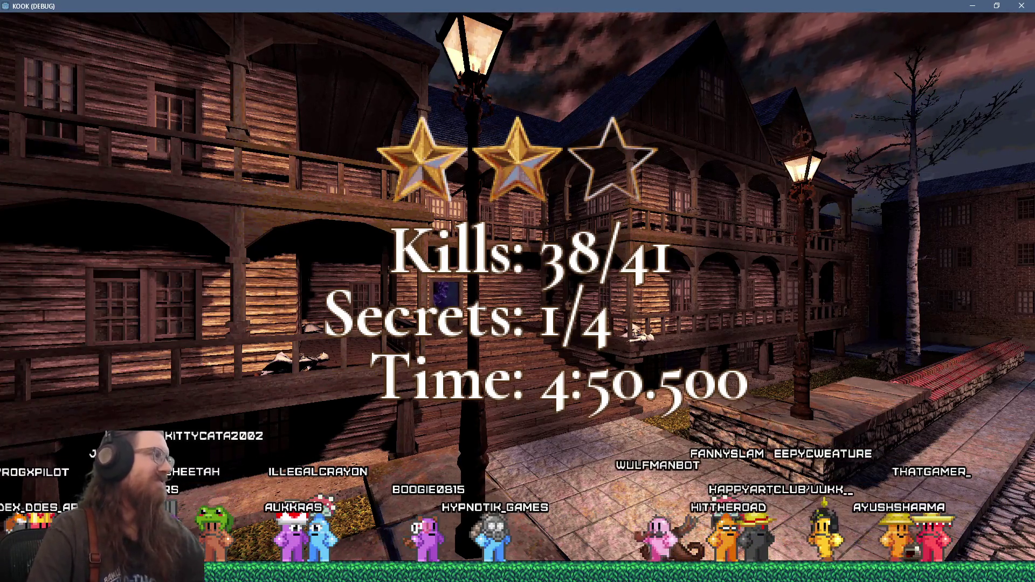
key("grave")
type("quit")
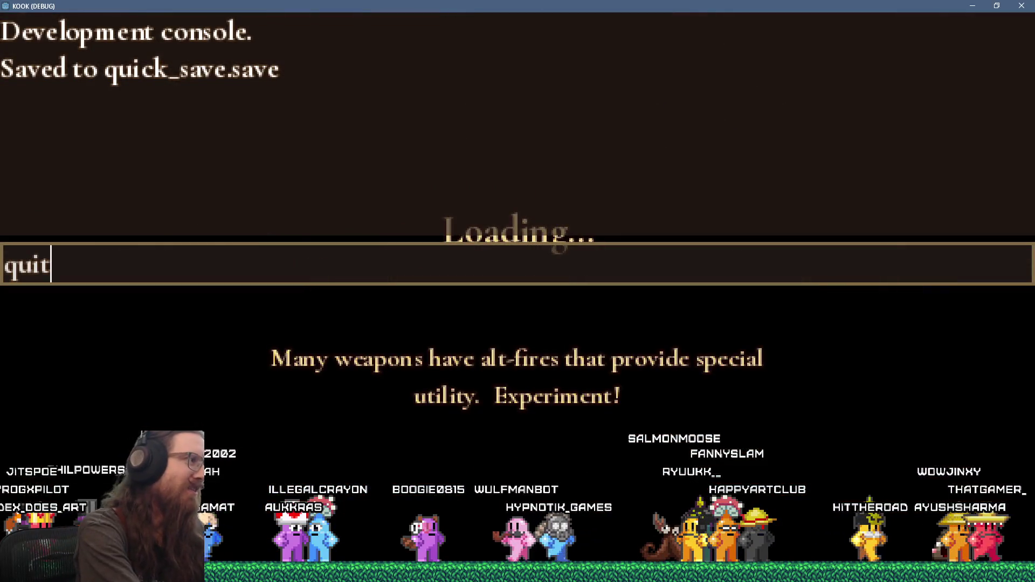
key("Return")
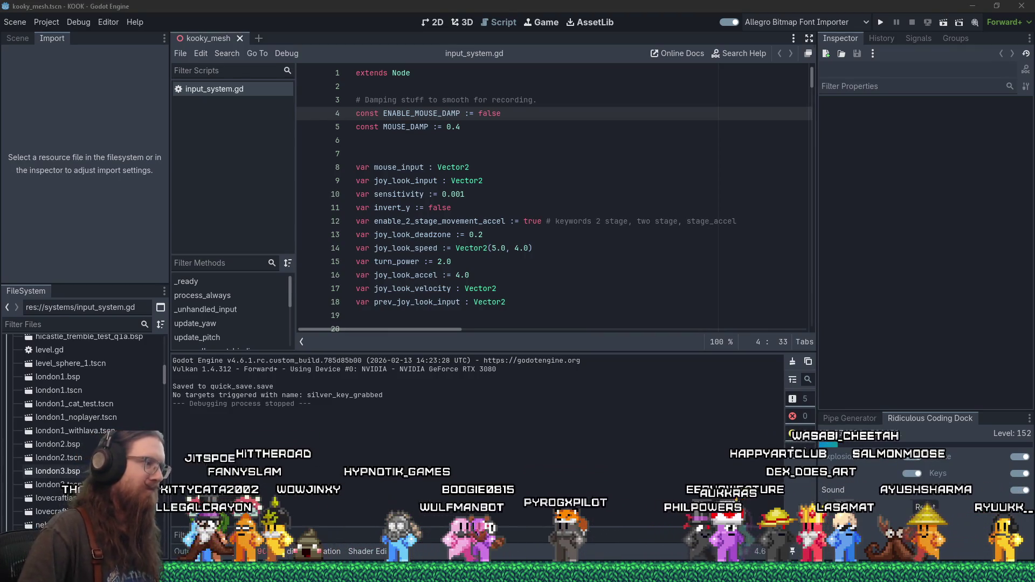
mouse_move(518, 572)
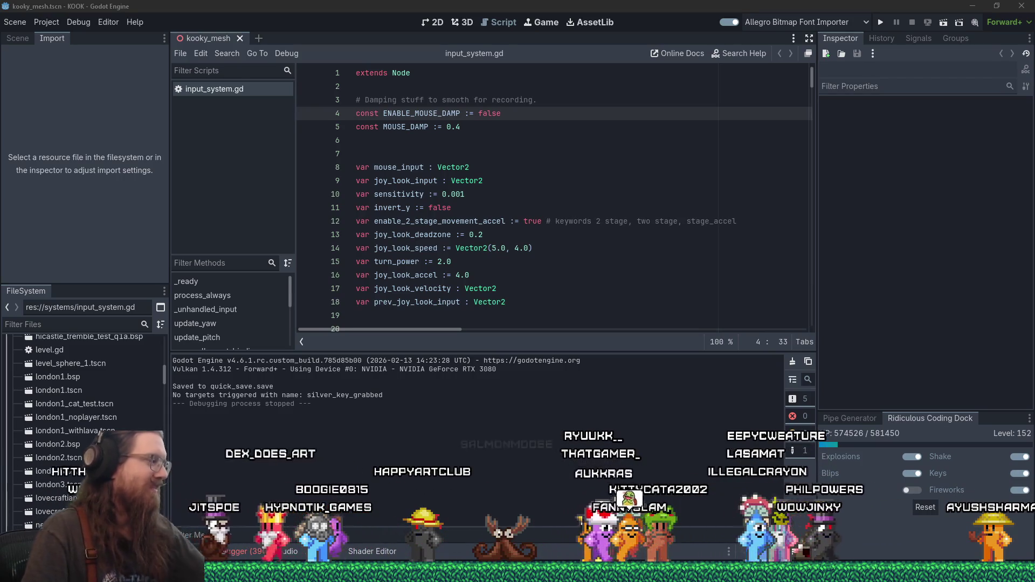
mouse_move(332, 577)
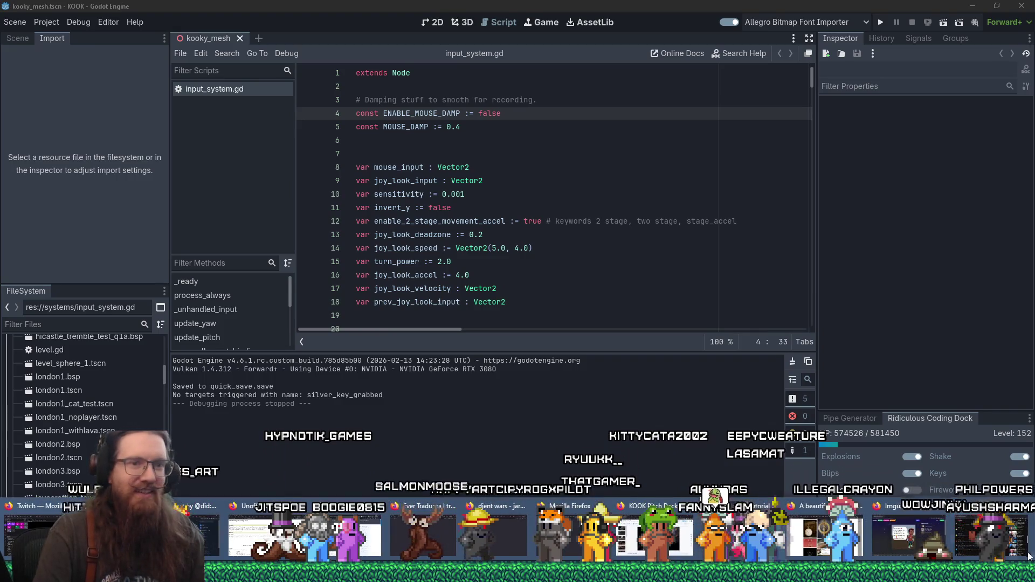
left_click(991, 534)
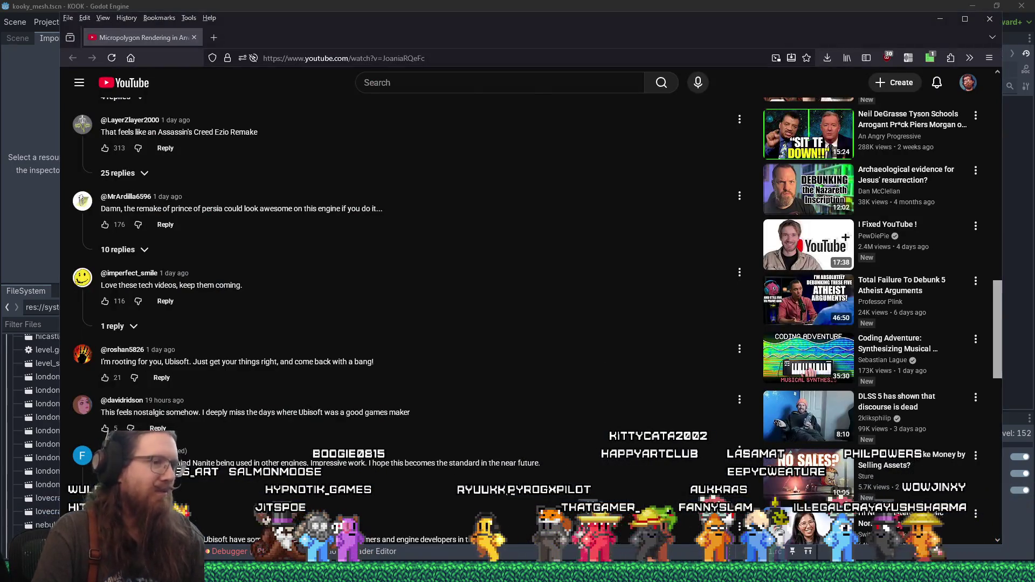
In the Firefox window, load Twitch from the autofilled 'twitch.' address to reach the Blender stream.
mouse_move(907, 534)
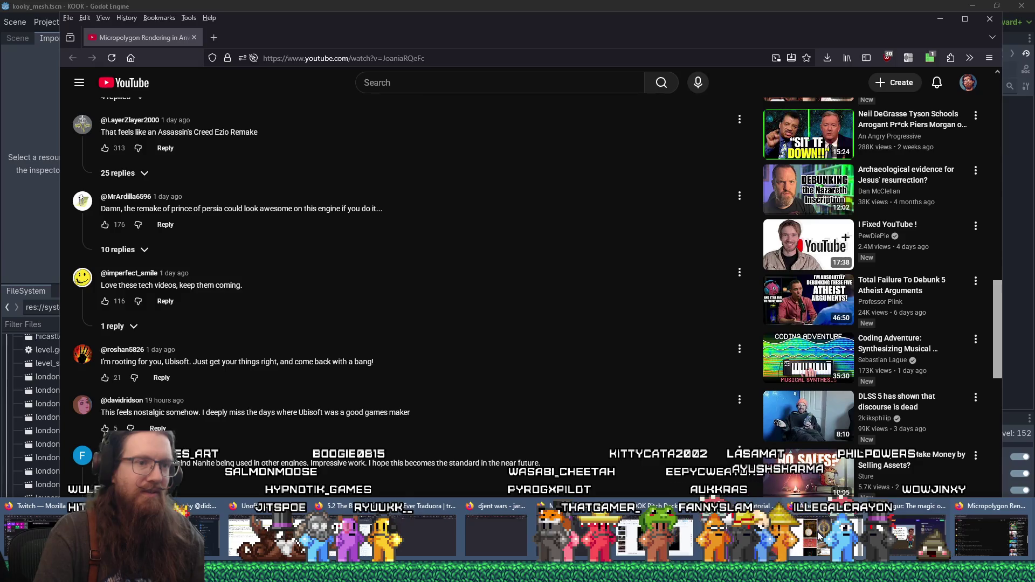
left_click(819, 536)
left_click(678, 41)
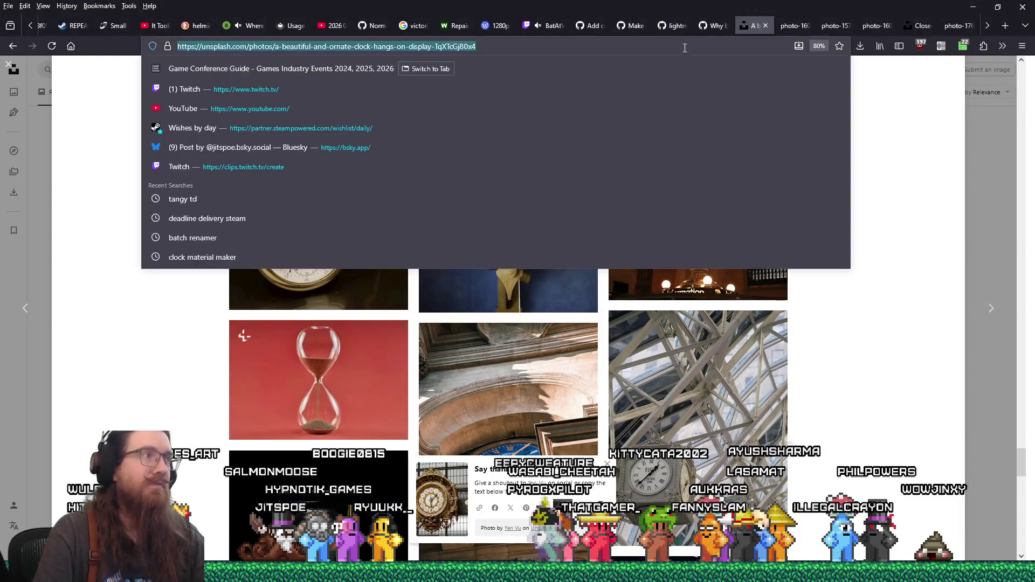
type("twitch.tv/")
key("Return")
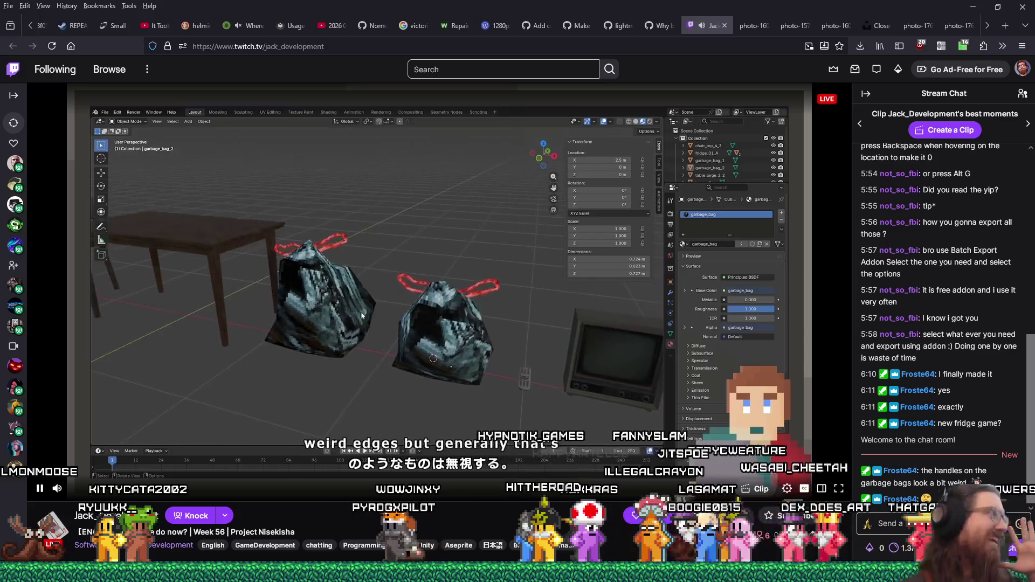